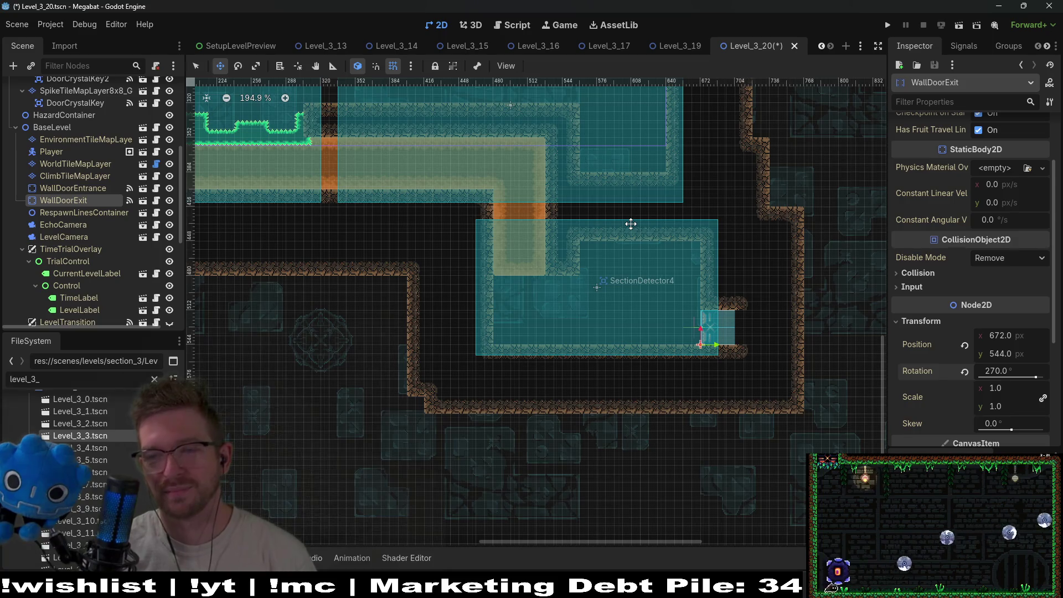
- Select WorldTileMapLayer and choose a terrain in the TileMap Terrains tab
scroll(636, 266, "down", 4)
scroll(655, 290, "up", 5)
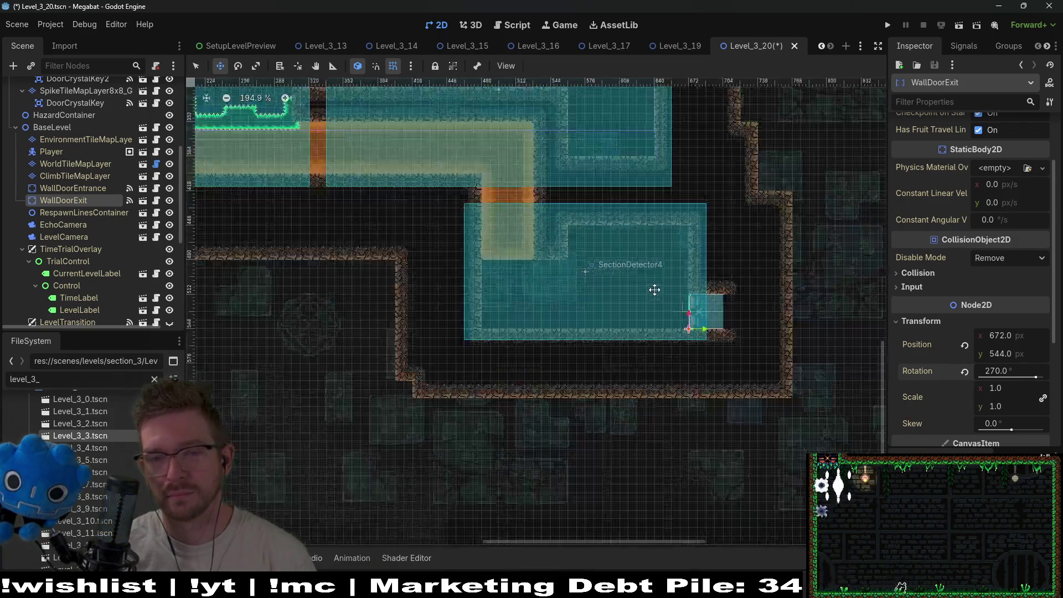
scroll(658, 280, "up", 2)
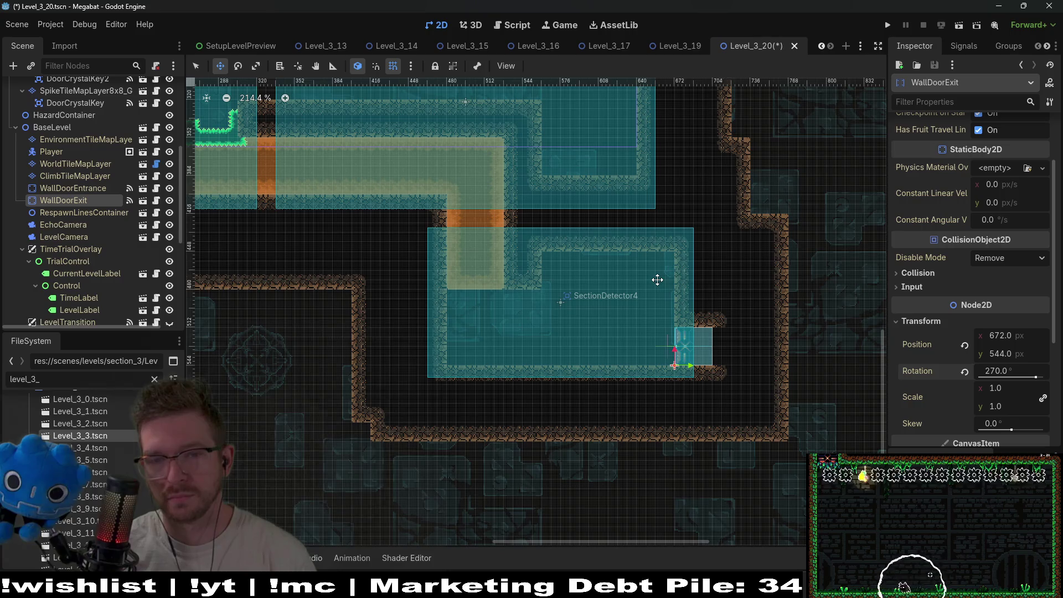
scroll(615, 268, "up", 3)
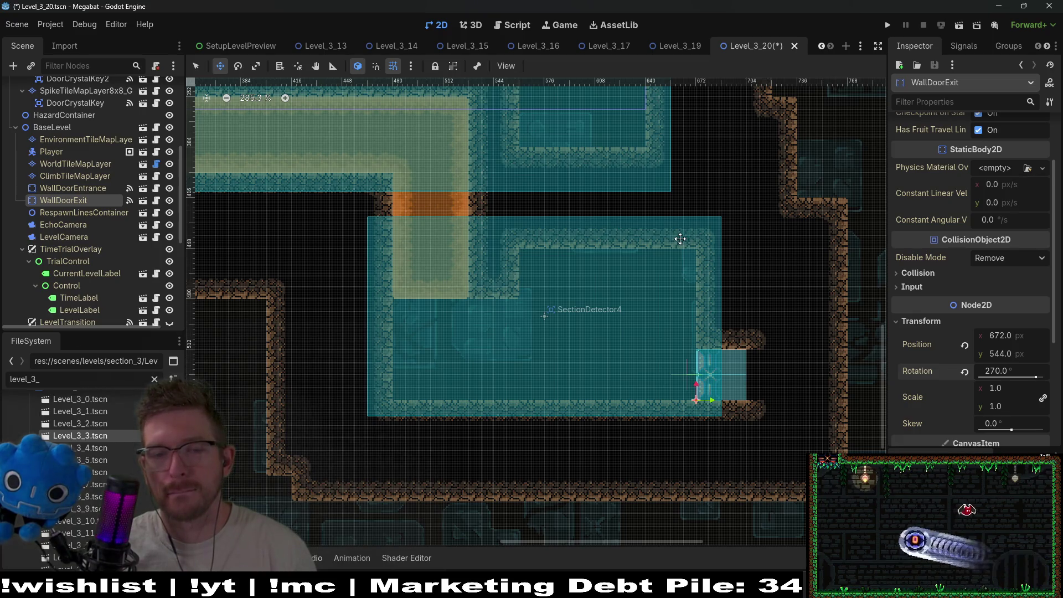
scroll(505, 224, "down", 1)
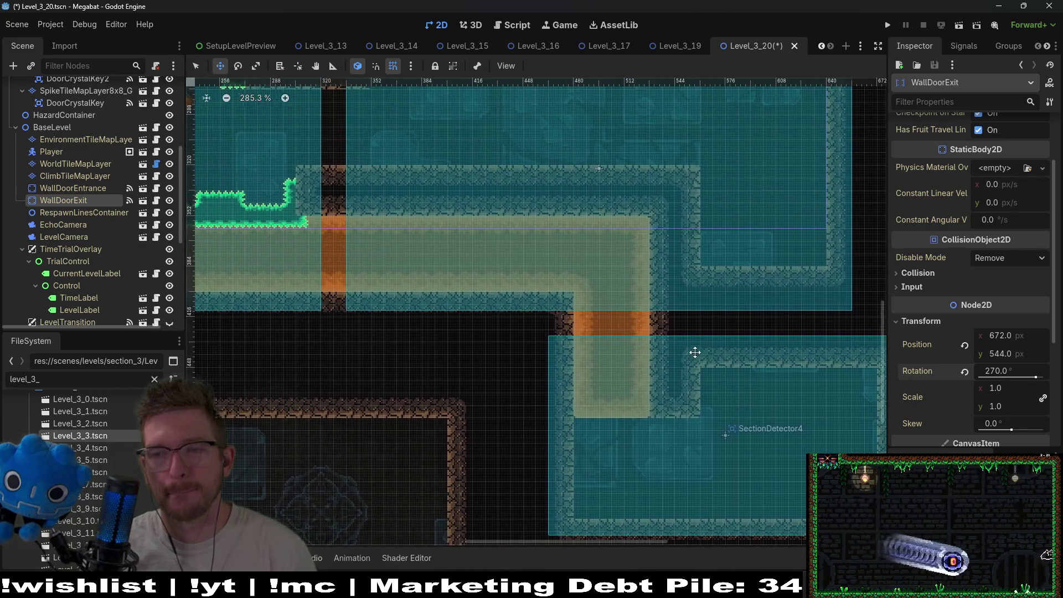
scroll(659, 296, "down", 1)
scroll(659, 296, "down", 1)
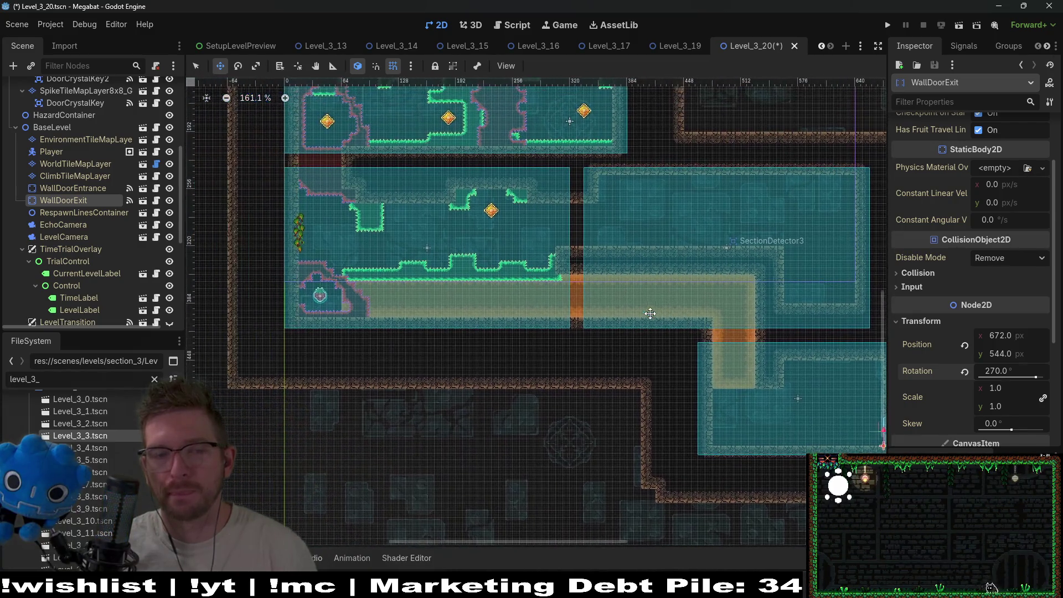
scroll(631, 294, "up", 1)
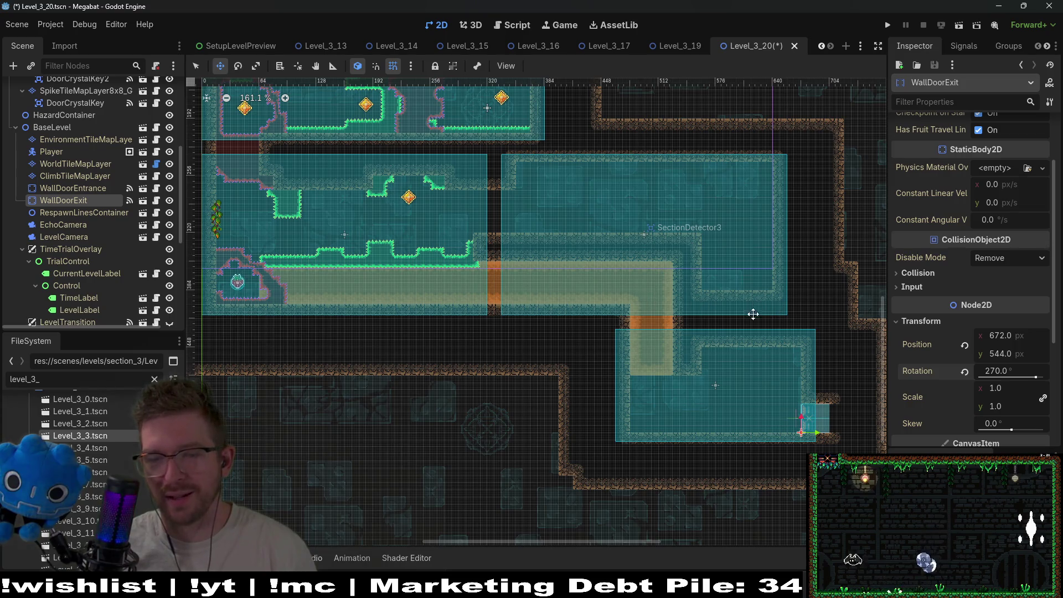
scroll(731, 338, "up", 1)
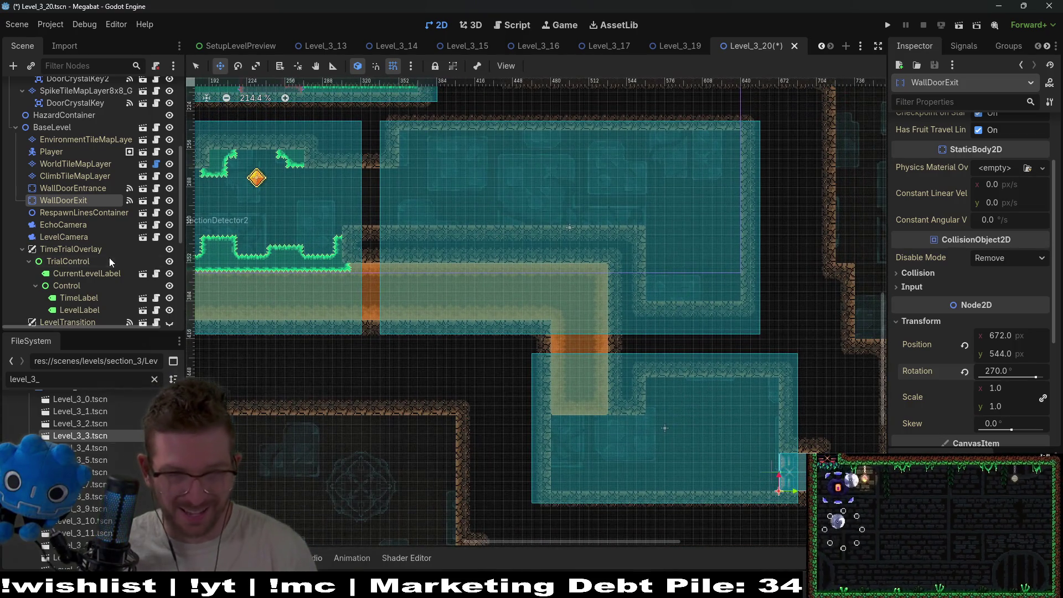
scroll(105, 244, "up", 5)
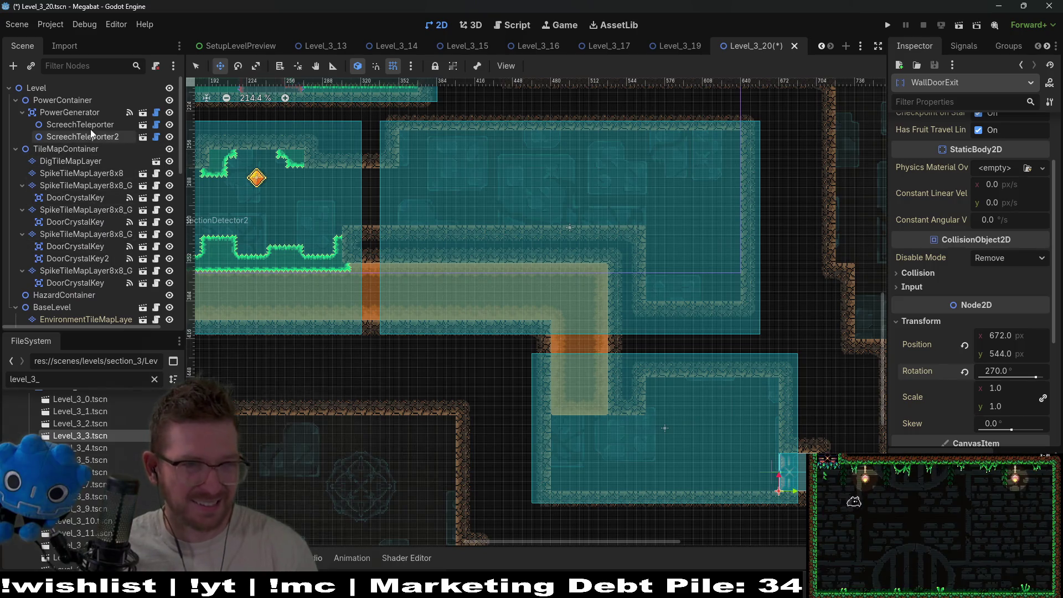
scroll(89, 207, "down", 4)
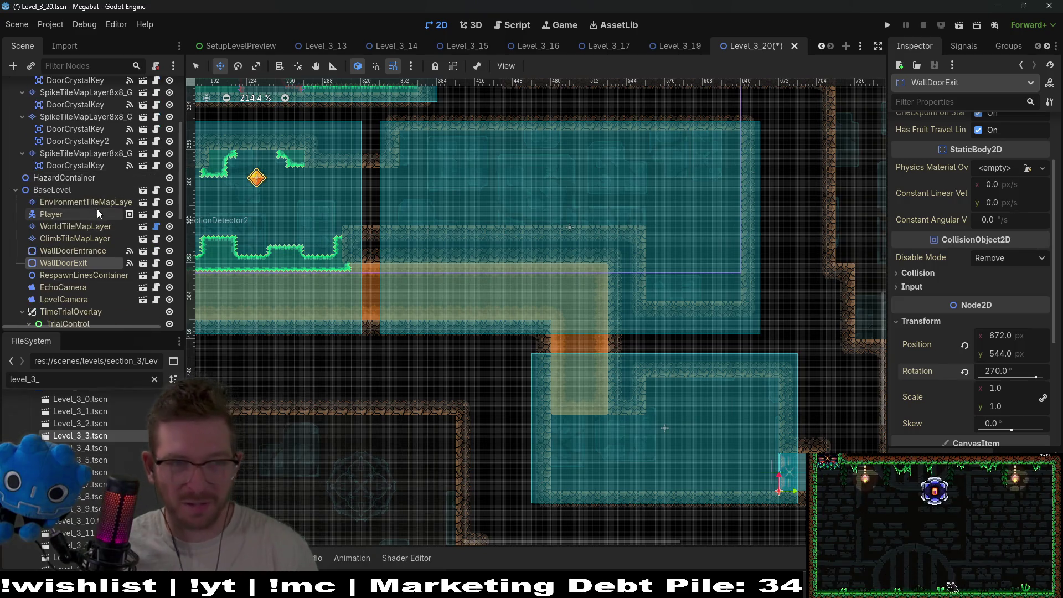
left_click(88, 226)
left_click(288, 476)
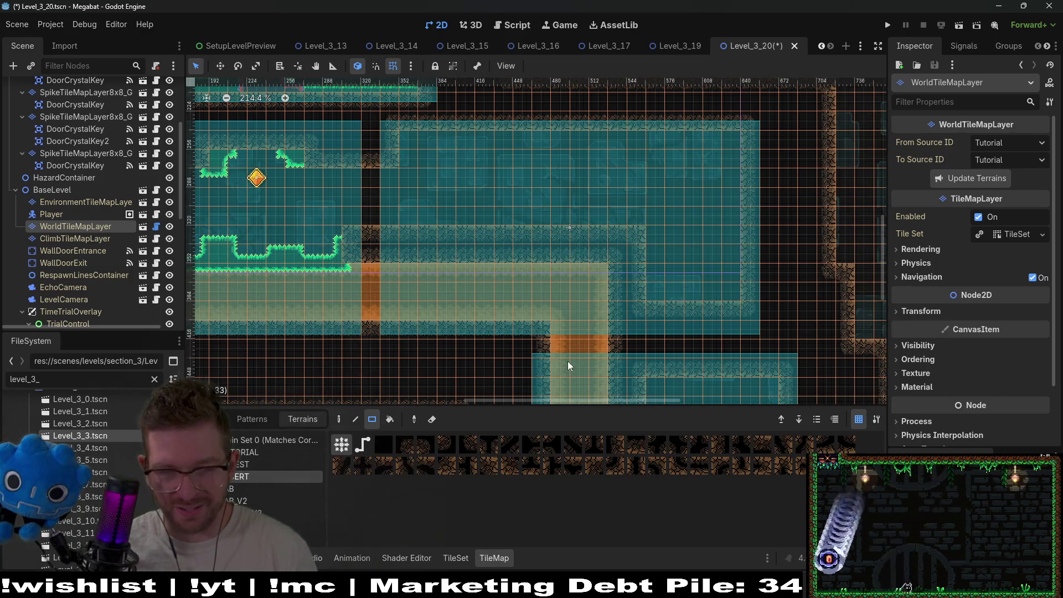
- Pan and zoom the viewport to show the upper SectionDetector3 and SectionDetector4 rooms
scroll(702, 217, "down", 3)
scroll(697, 305, "up", 3)
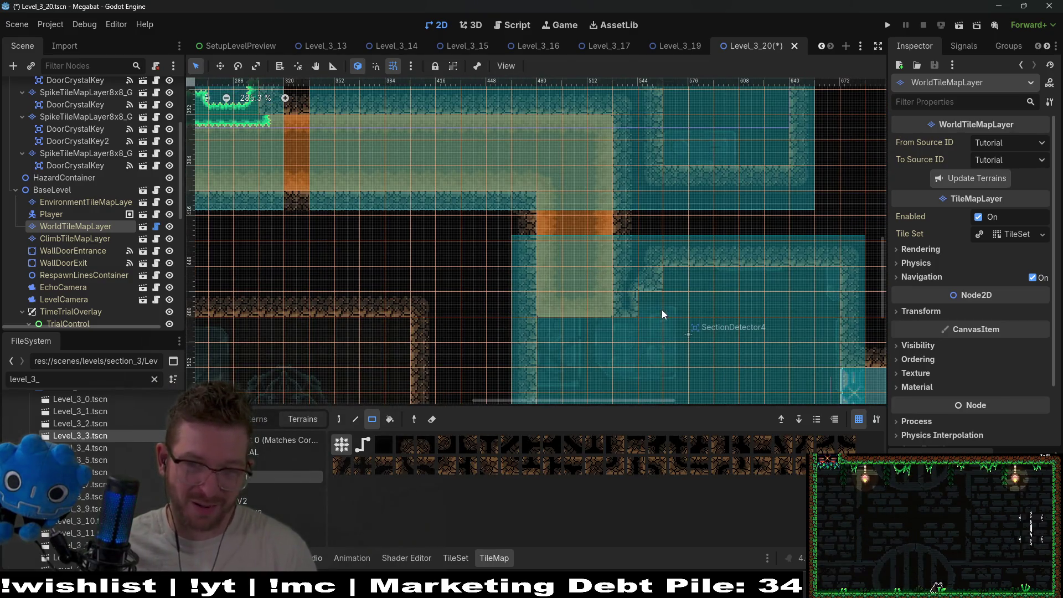
scroll(663, 305, "down", 4)
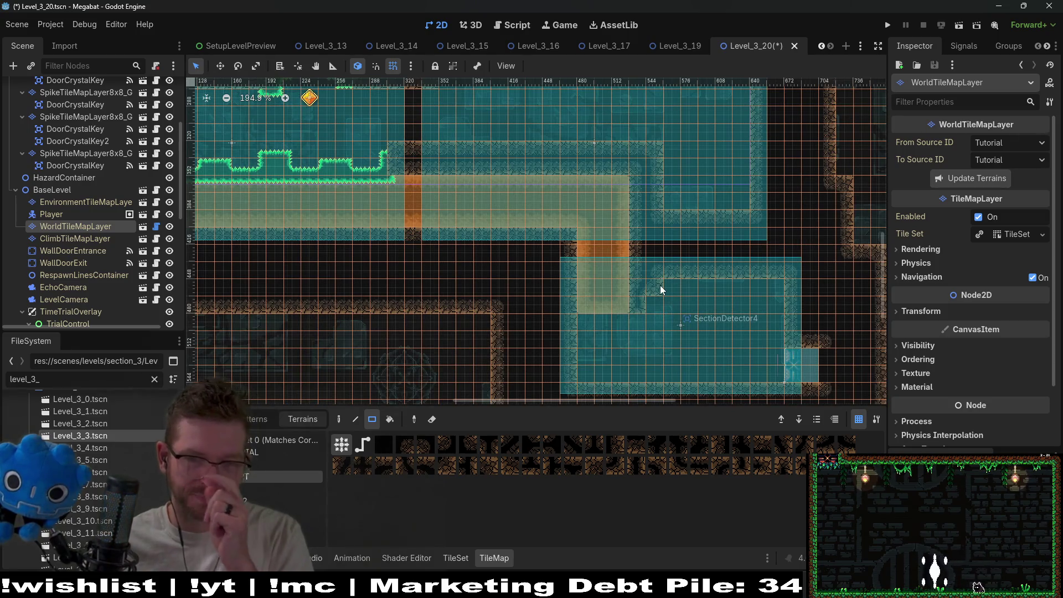
scroll(619, 245, "down", 3)
scroll(610, 274, "up", 2)
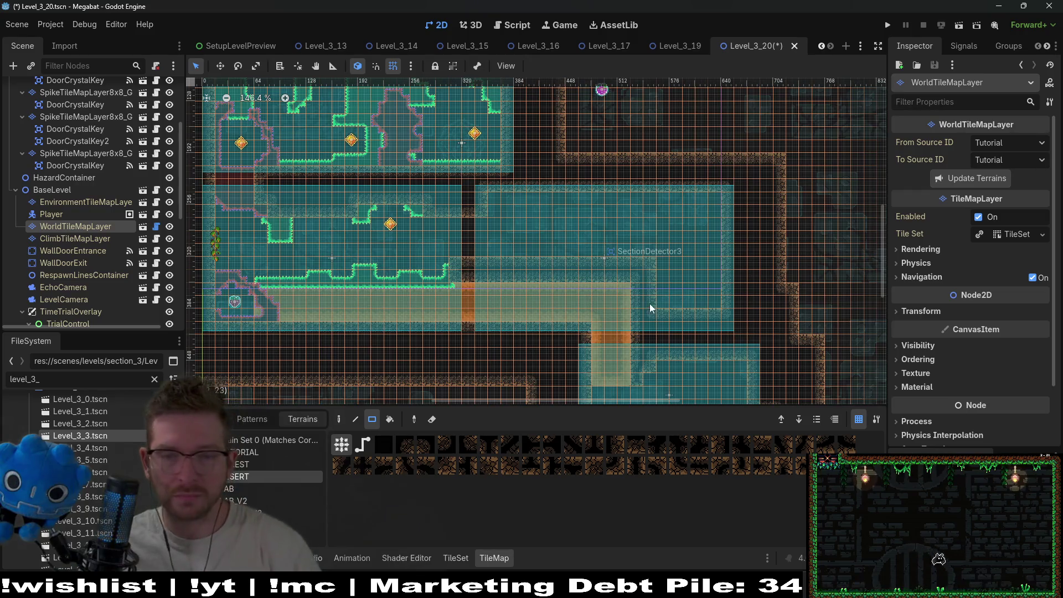
scroll(650, 304, "down", 2)
left_click_drag(743, 259, 669, 311)
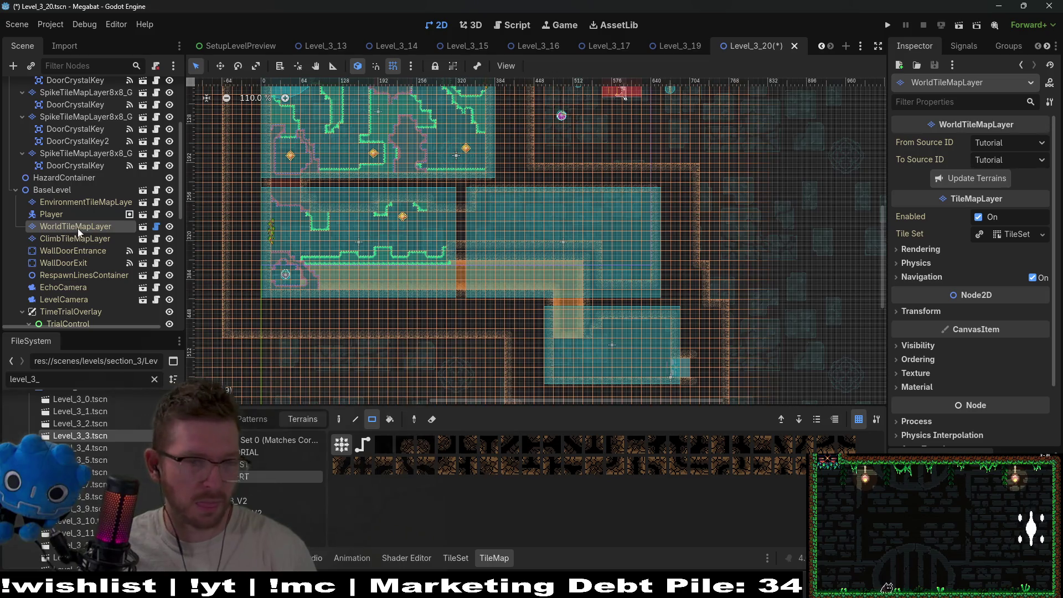
- Duplicate the last DoorCrystalKey twice and move the copies right into the SectionDetector3 room
left_click(98, 170)
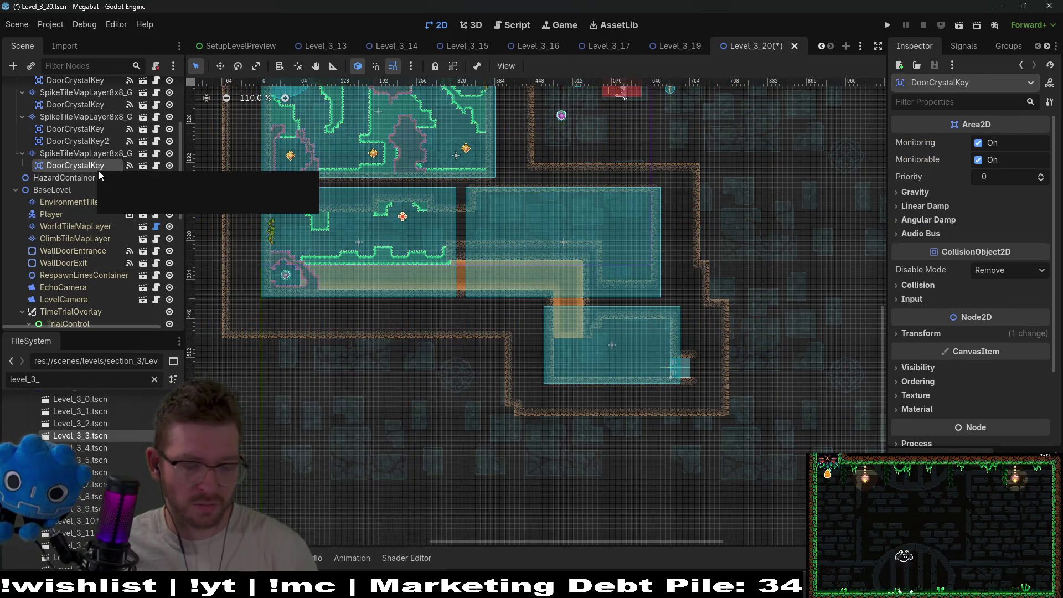
key("ctrl+d")
key("w")
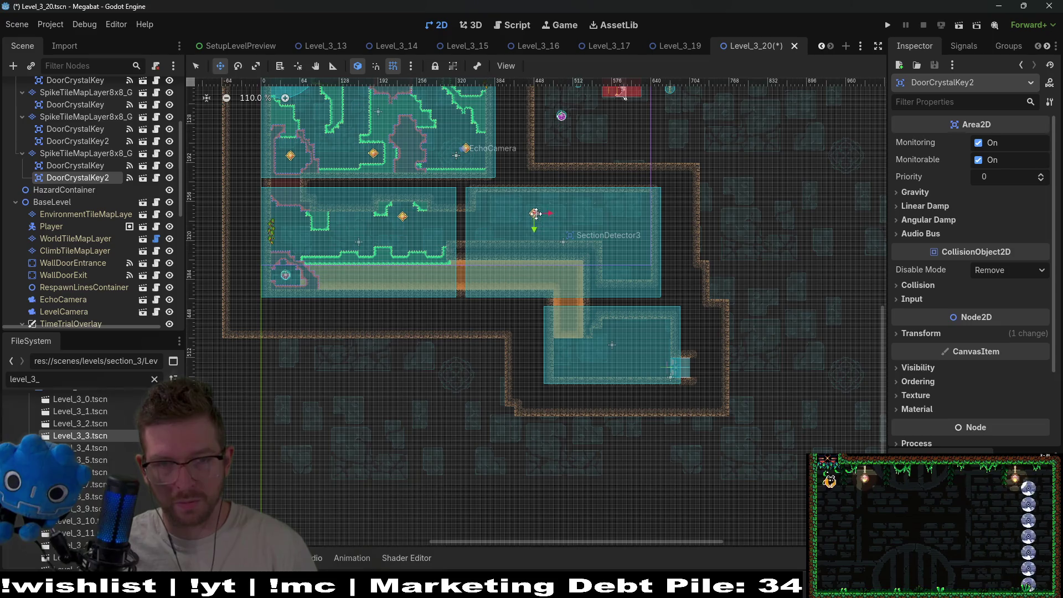
key("ctrl+d")
mouse_move(554, 229)
left_mouse_down()
mouse_move(586, 255)
mouse_move(663, 258)
mouse_move(649, 274)
left_mouse_up()
scroll(570, 230, "up", 4)
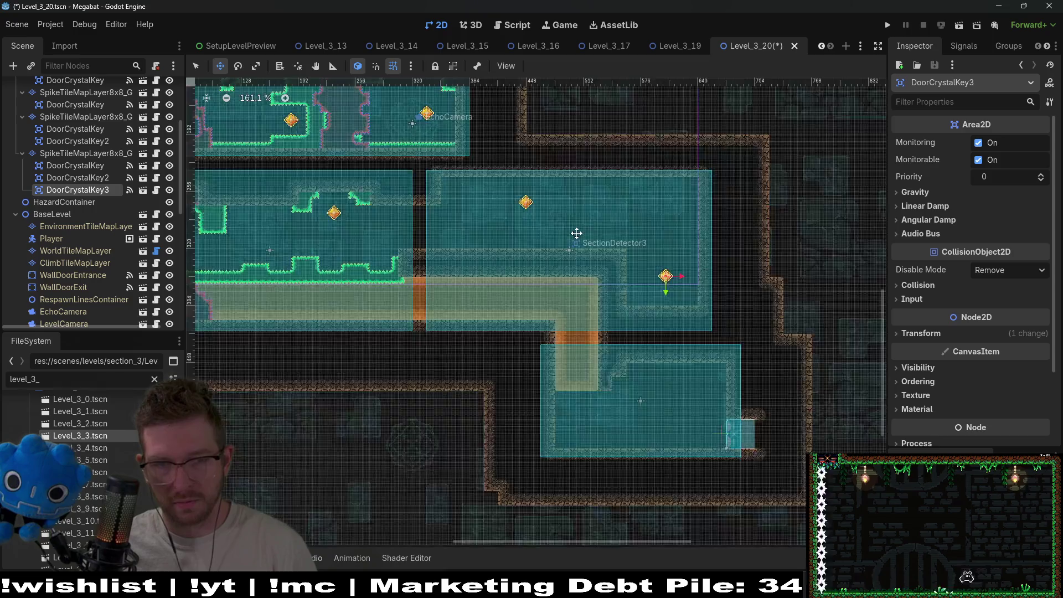
scroll(577, 233, "up", 3)
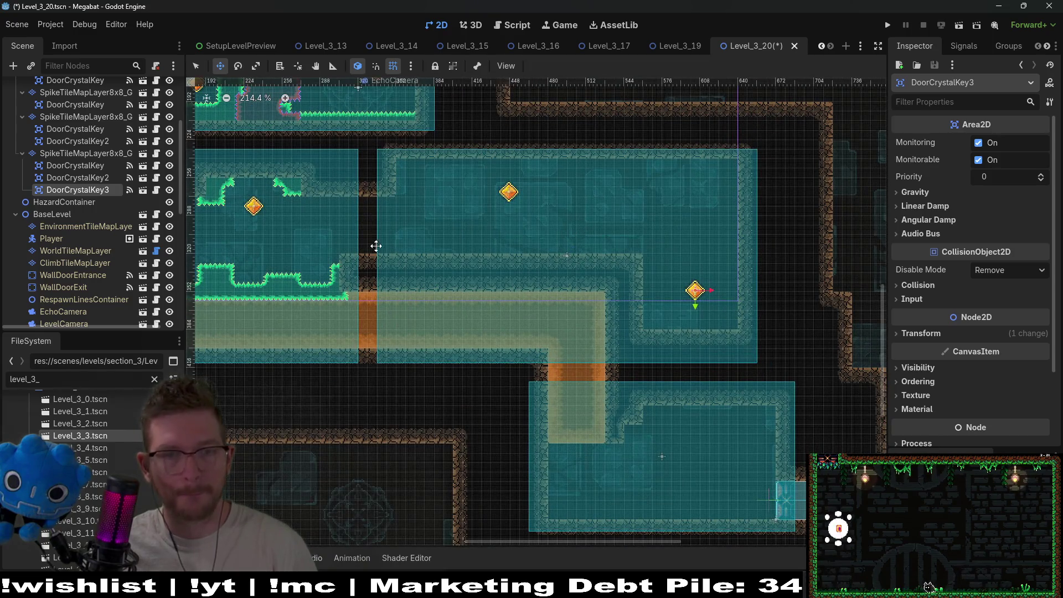
scroll(114, 177, "up", 5)
- Paint a 1x2 DESERT terrain patch on WorldTileMapLayer inside the SectionDetector3 room
left_click(84, 161)
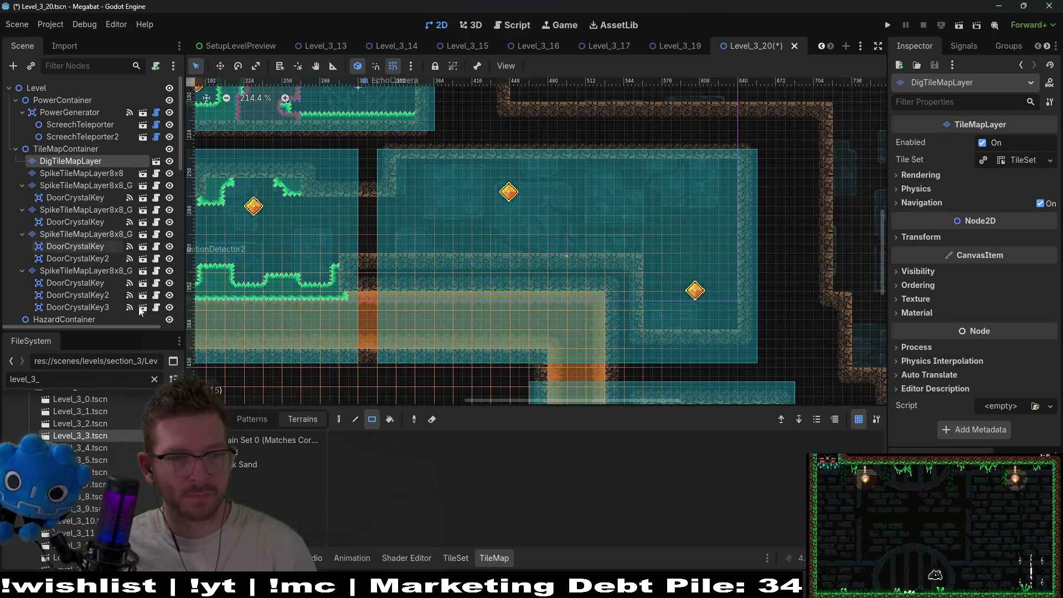
scroll(97, 246, "down", 3)
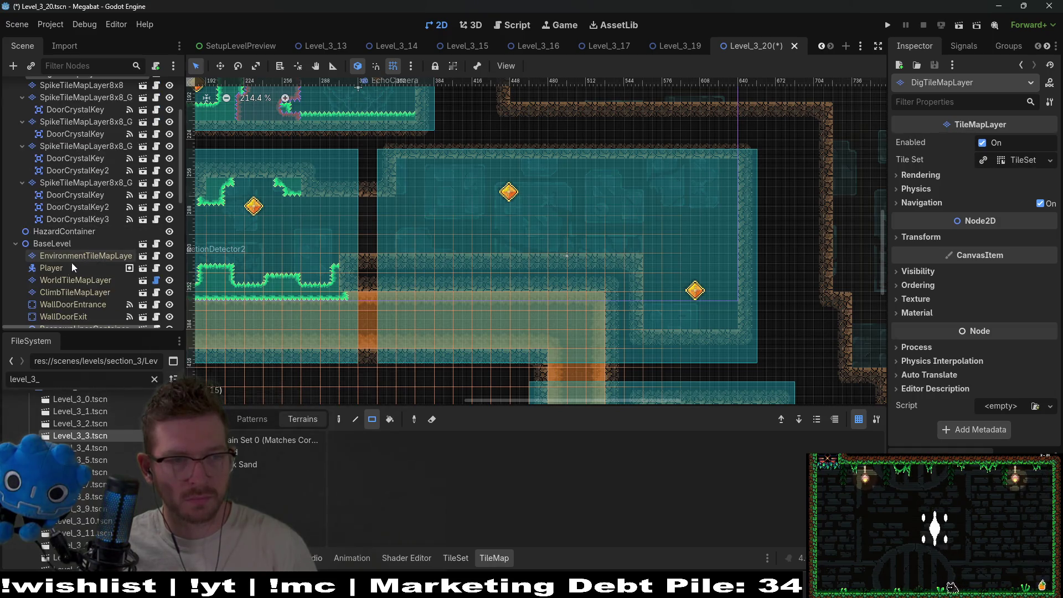
left_click(75, 280)
left_click(238, 476)
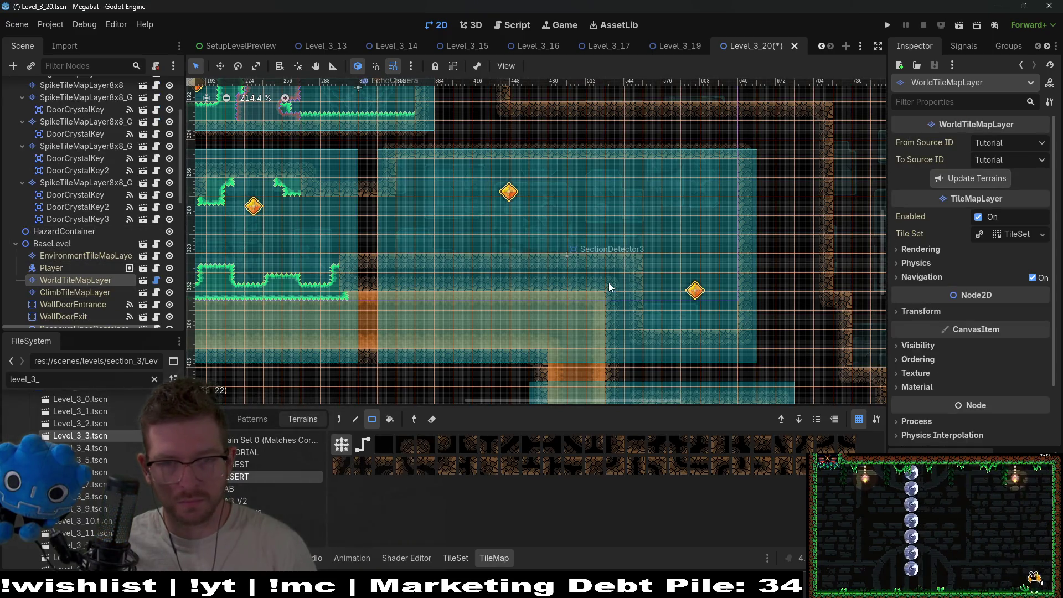
left_click_drag(632, 264, 479, 264)
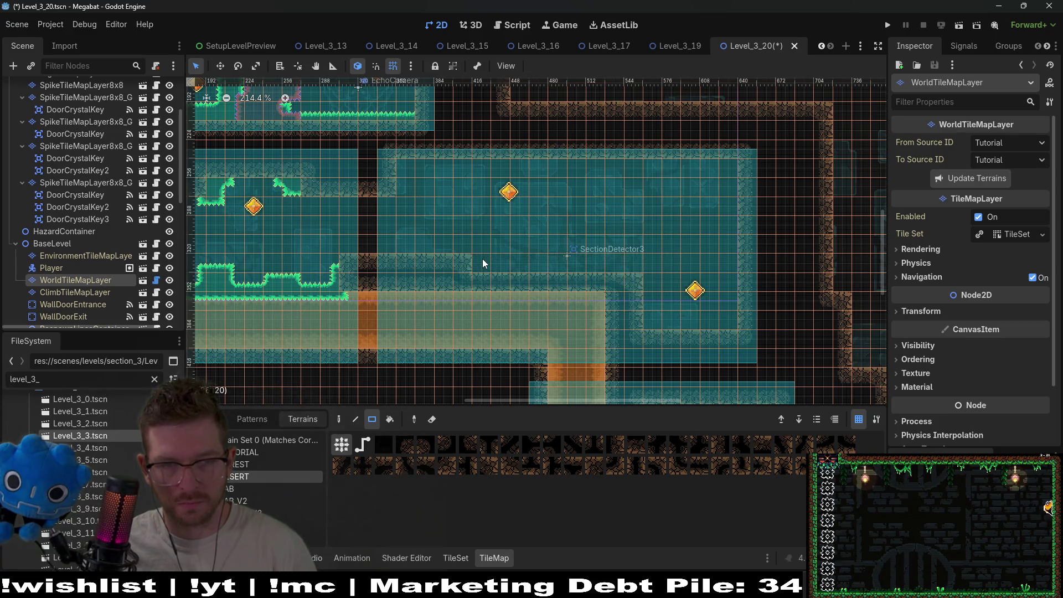
left_click(466, 265)
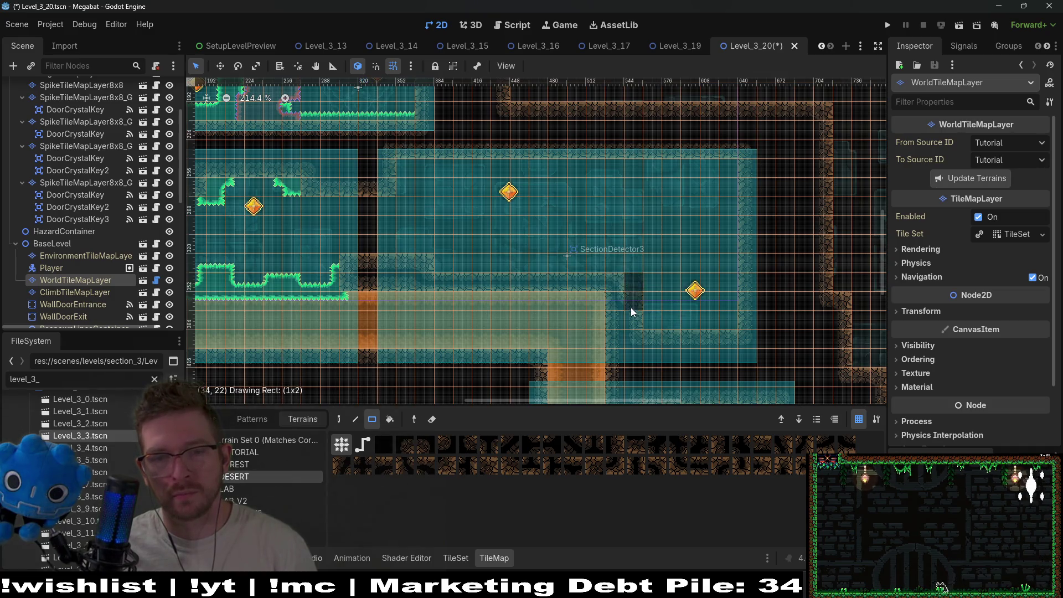
left_click_drag(633, 312, 633, 318)
scroll(658, 316, "down", 2)
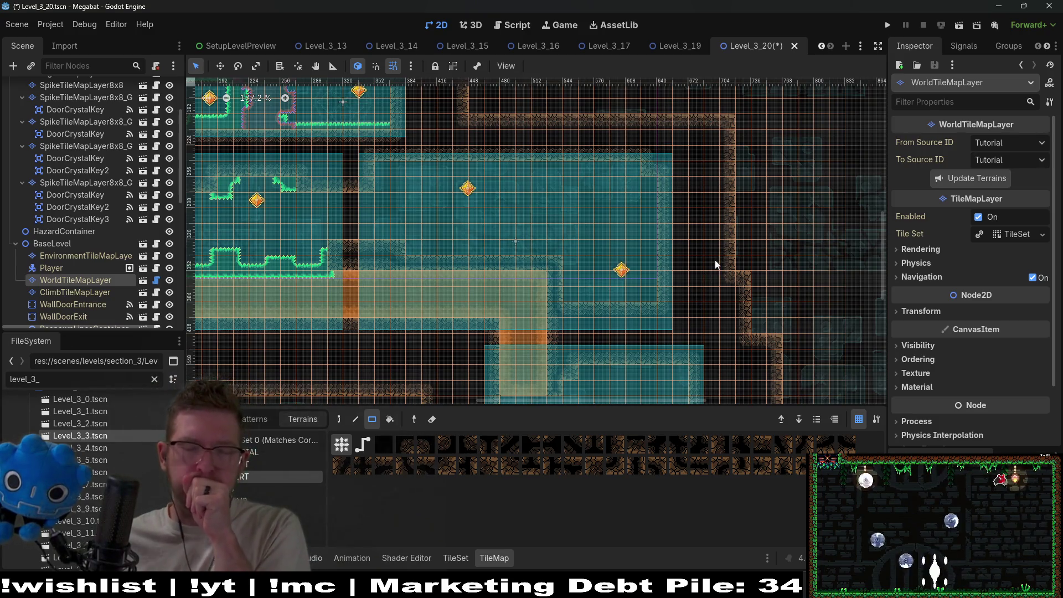
- Draw a 17x2 rectangle of wall tiles on the WorldTileMapLayer with the Rect tool
scroll(643, 187, "left", 5)
scroll(642, 187, "down", 3)
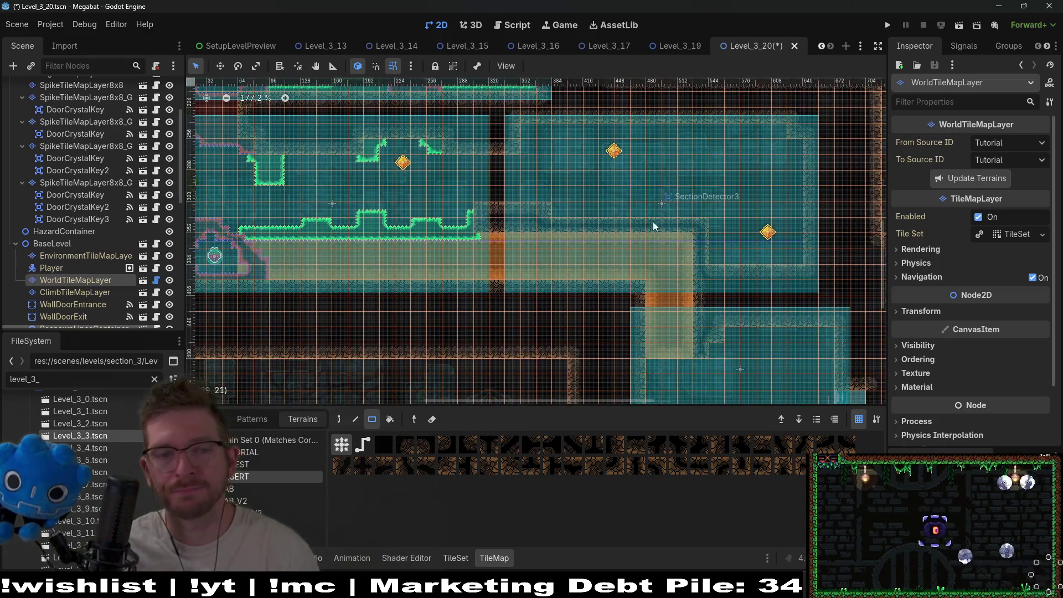
scroll(613, 216, "up", 2)
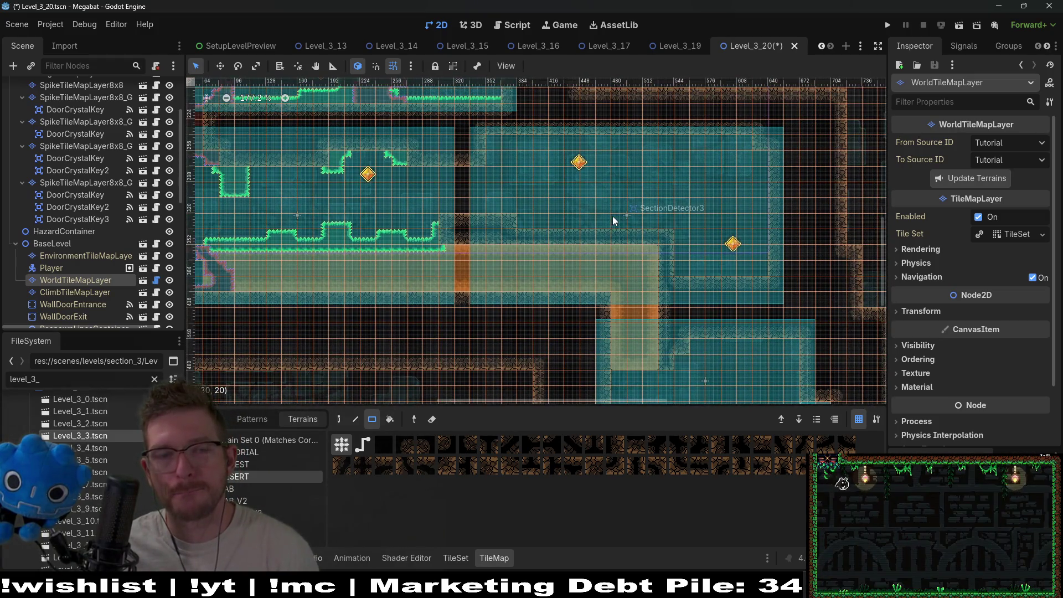
scroll(686, 221, "left", 5)
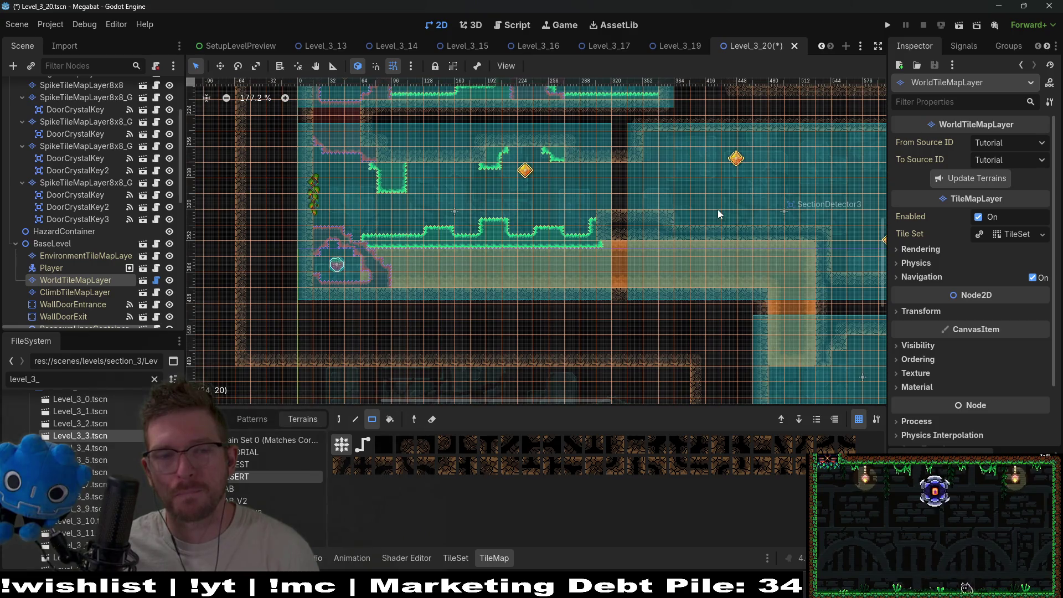
scroll(696, 207, "right", 2)
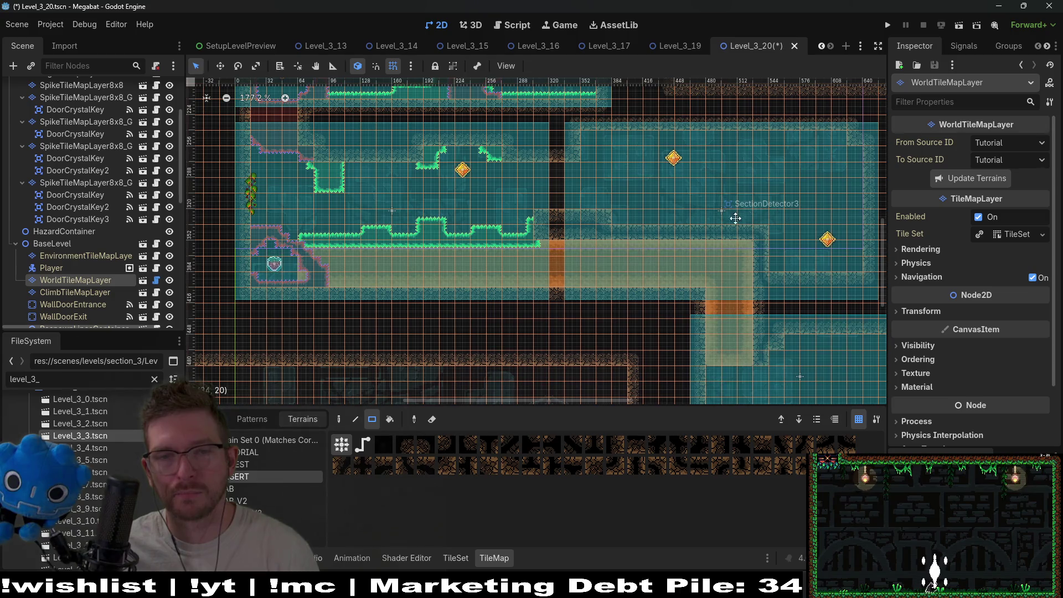
scroll(726, 213, "right", 4)
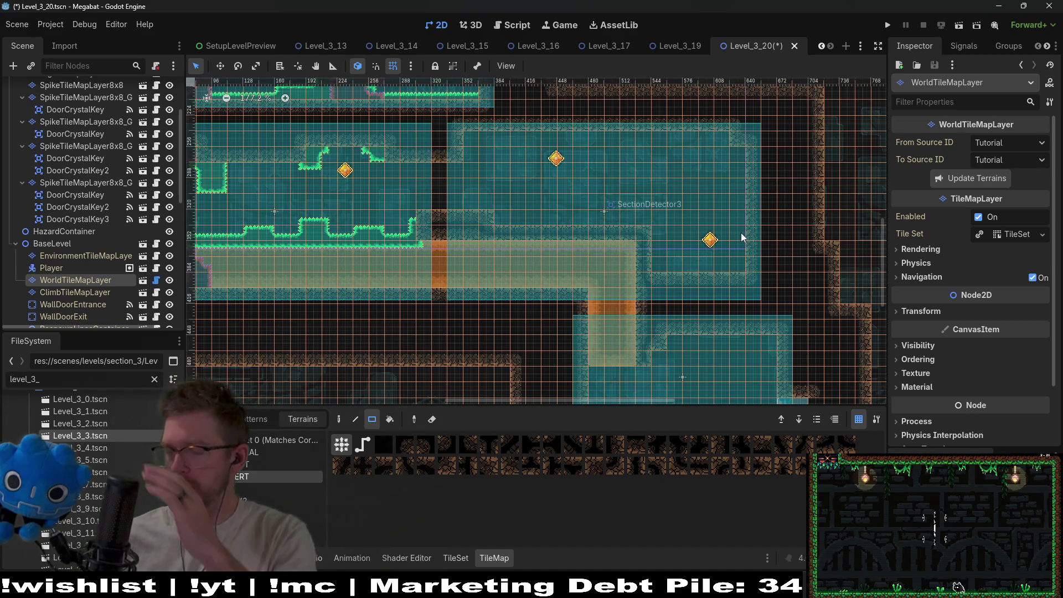
scroll(626, 233, "left", 3)
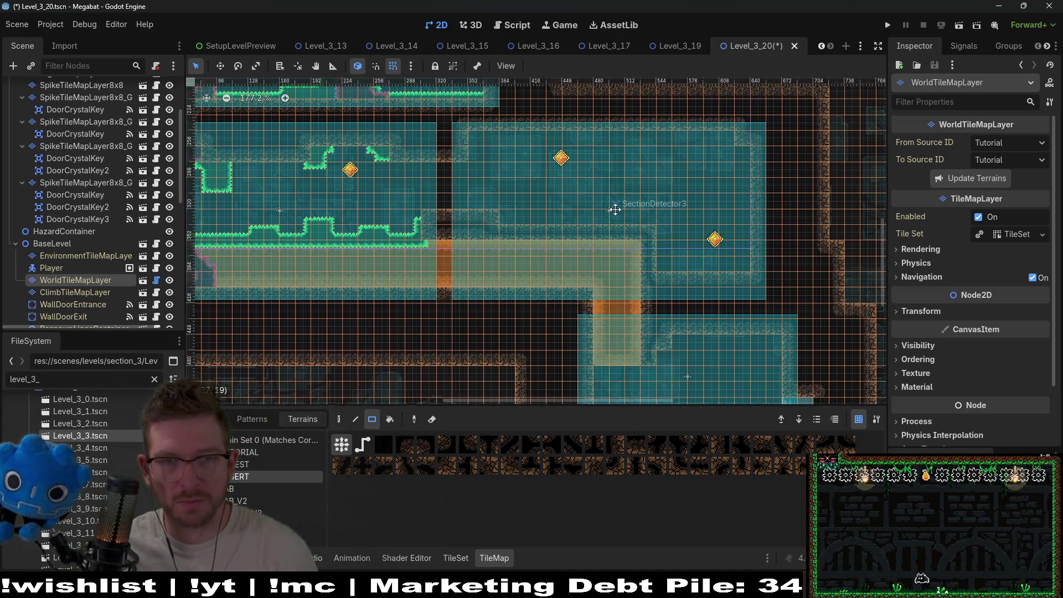
scroll(671, 179, "right", 2)
scroll(672, 178, "up", 1)
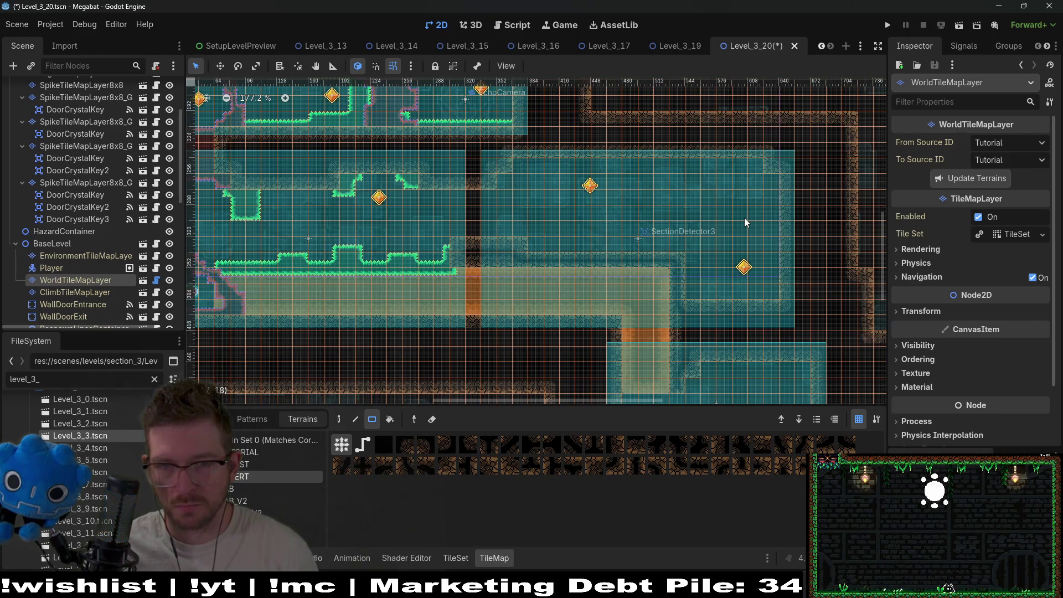
scroll(744, 217, "up", 4)
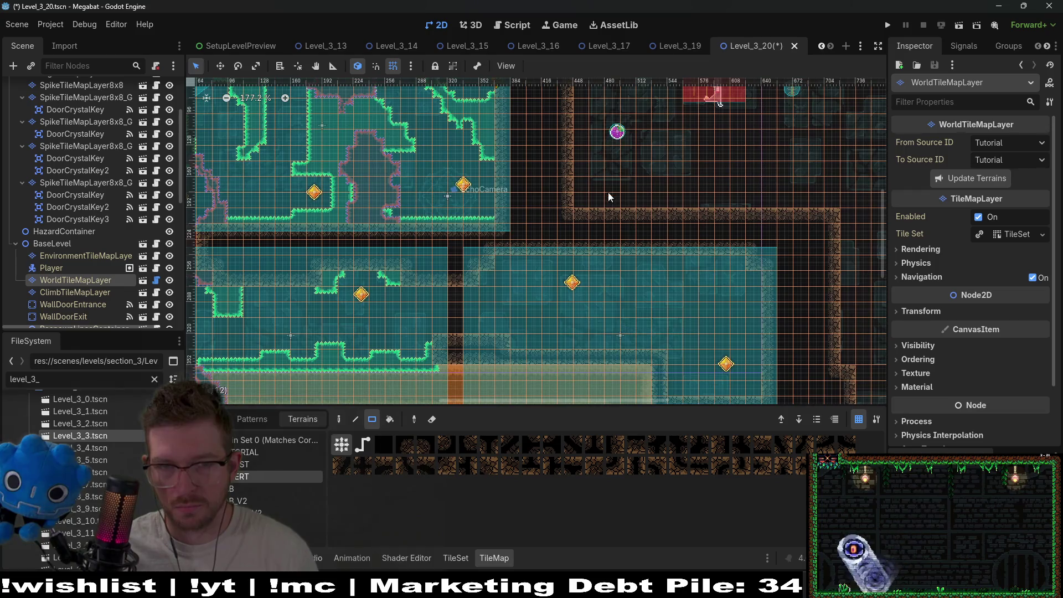
left_click_drag(580, 183, 838, 204)
scroll(629, 204, "up", 3)
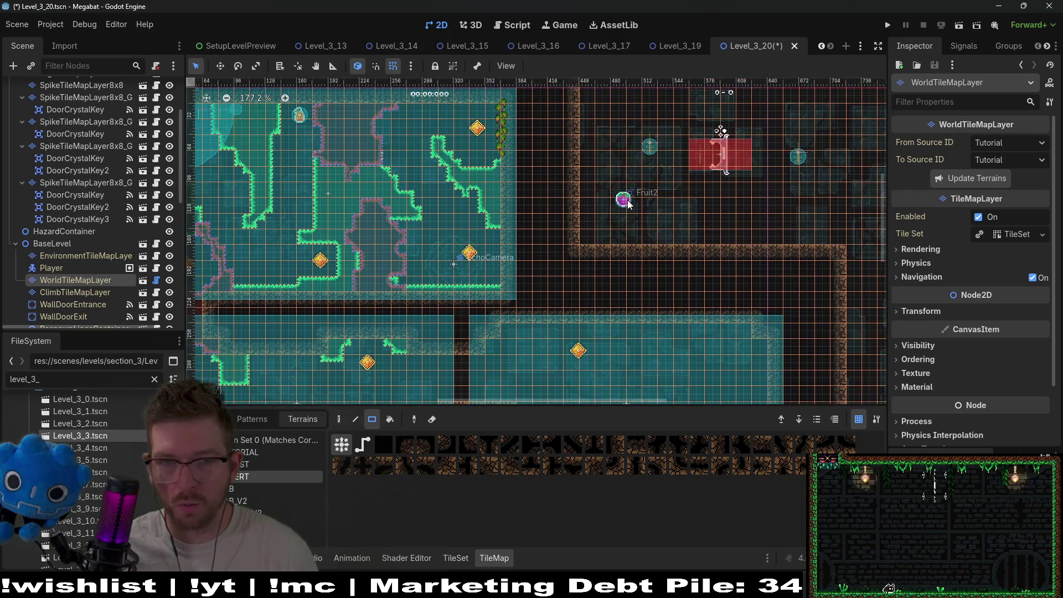
scroll(625, 202, "down", 4)
scroll(83, 266, "down", 2)
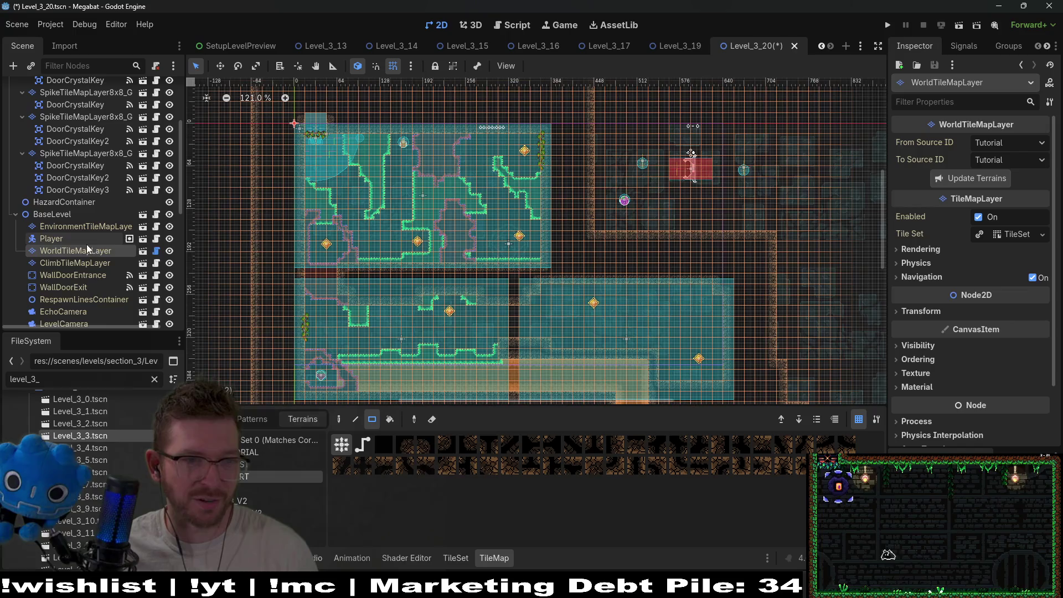
scroll(88, 284, "down", 7)
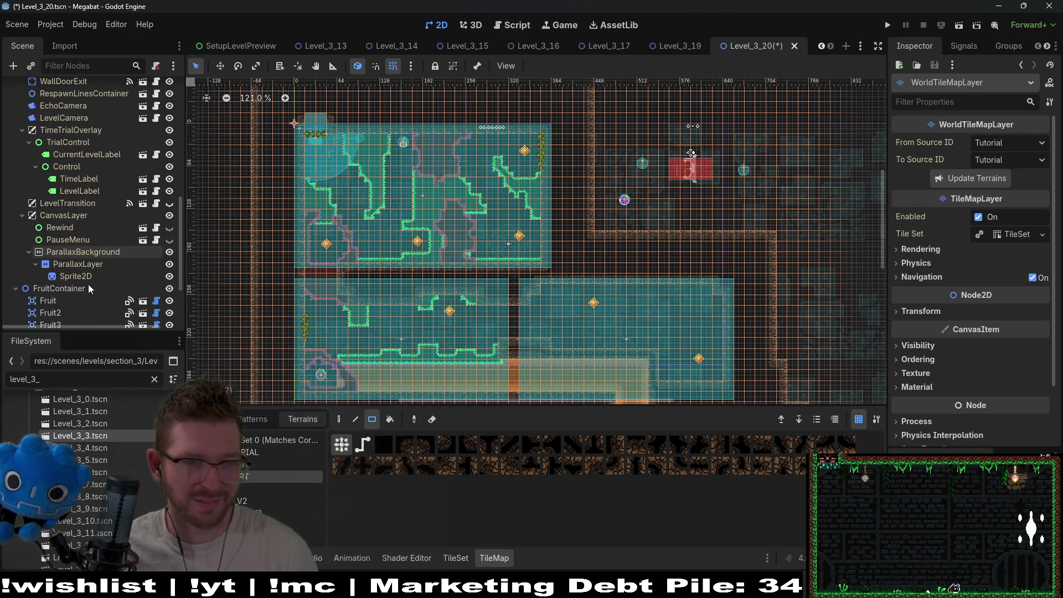
- Move Fruit2 down into the small pocket beside the level start
scroll(88, 284, "down", 3)
left_click(69, 237)
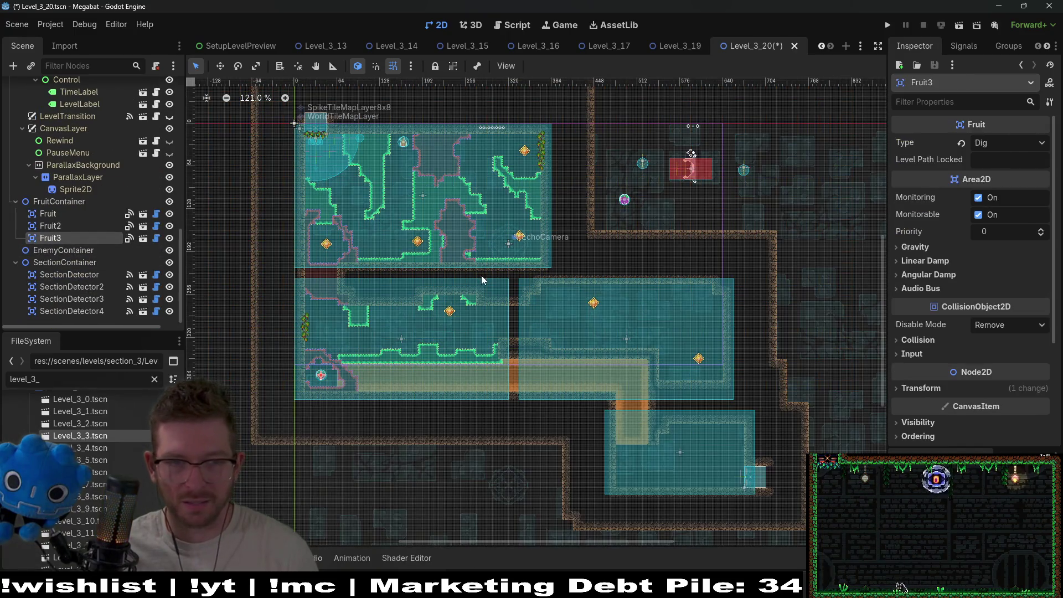
left_click(65, 227)
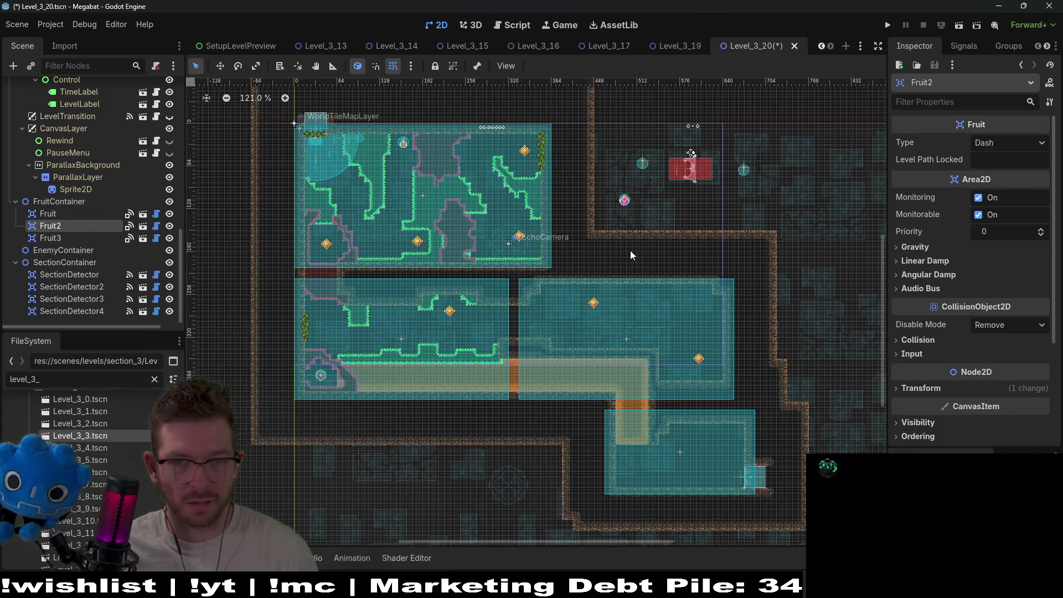
scroll(625, 231, "up", 3)
key("w")
left_click_drag(320, 340, 478, 241)
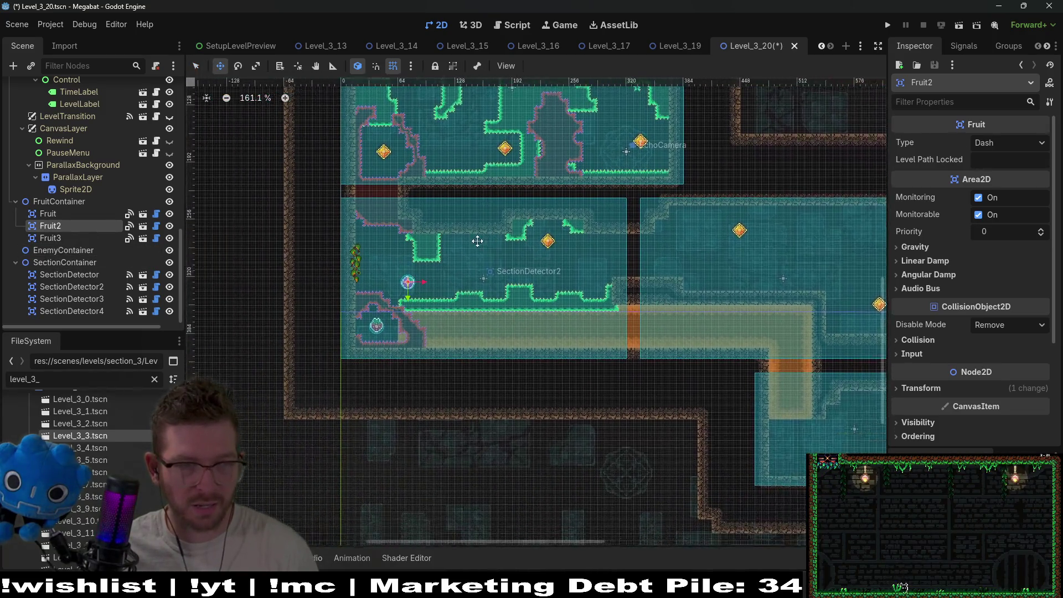
scroll(441, 268, "up", 10)
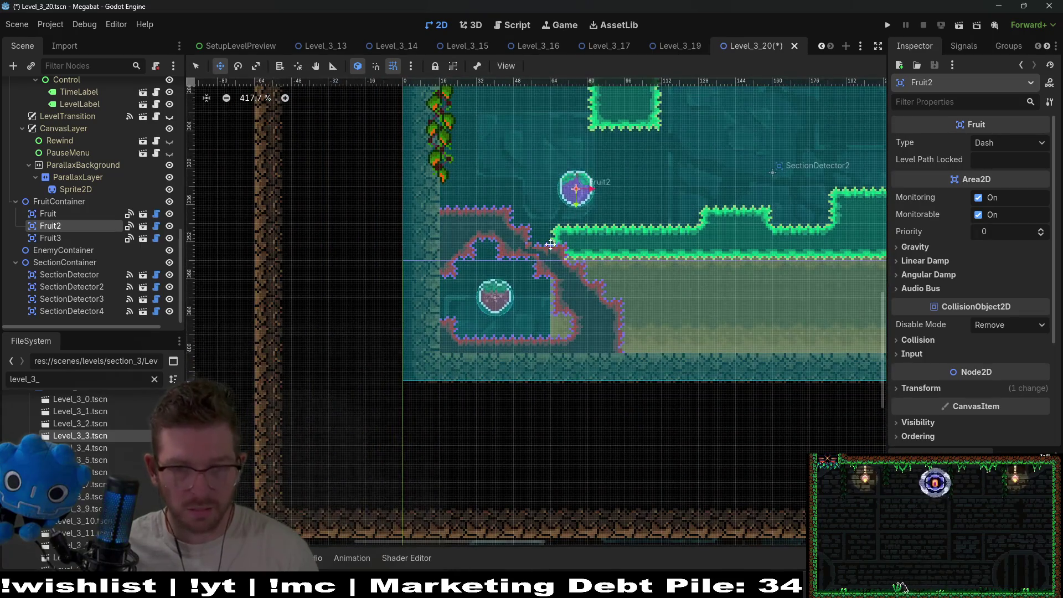
mouse_move(556, 202)
left_mouse_down()
mouse_move(554, 305)
mouse_move(482, 311)
left_mouse_up()
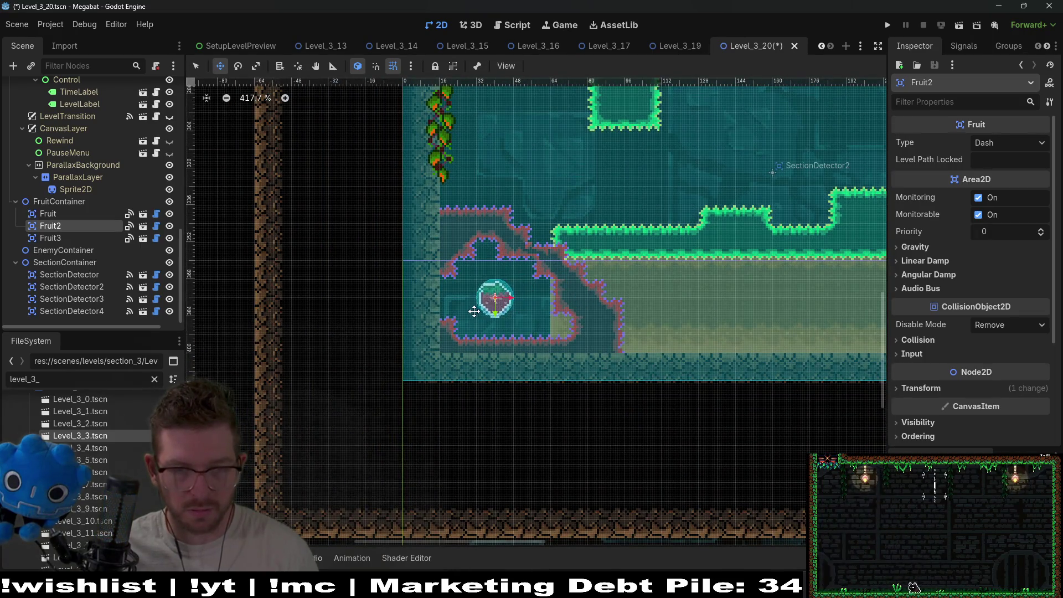
- Change Fruit2's Type from Dash to Dig in the Inspector
left_click(991, 143)
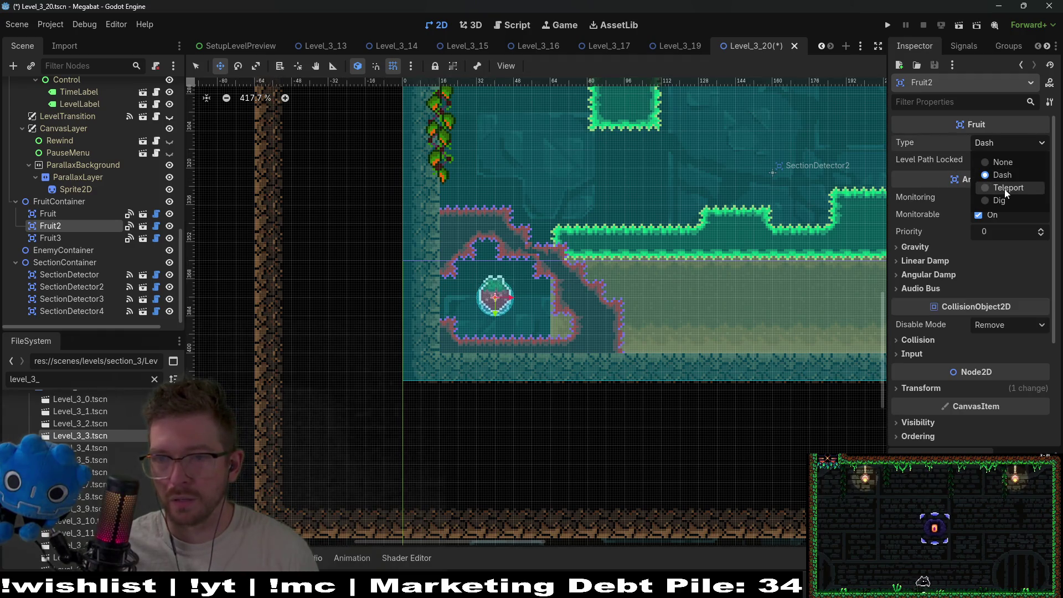
left_click(1000, 201)
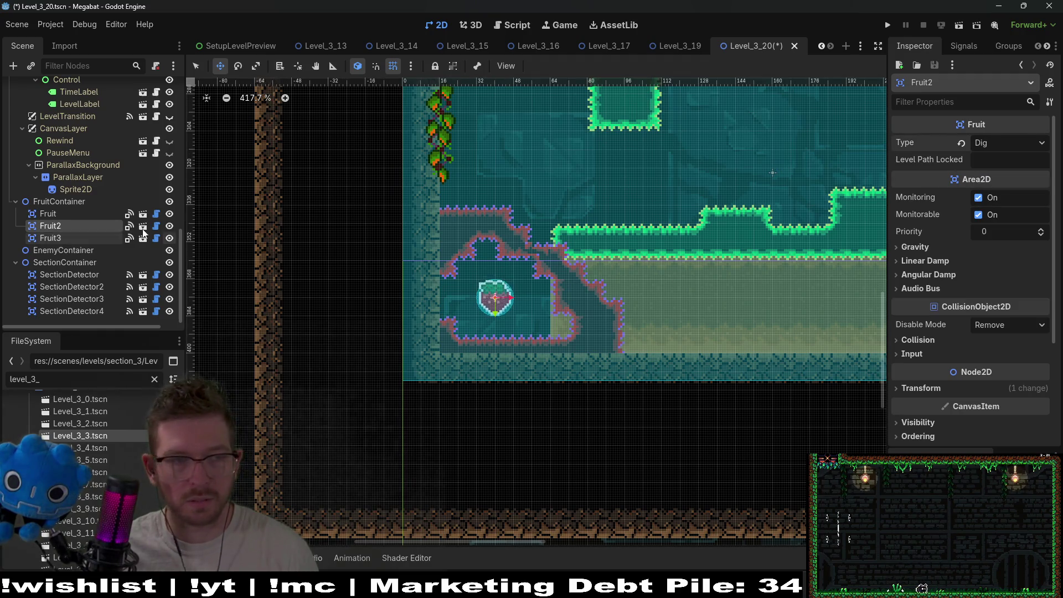
left_click(55, 238)
scroll(348, 314, "down", 10)
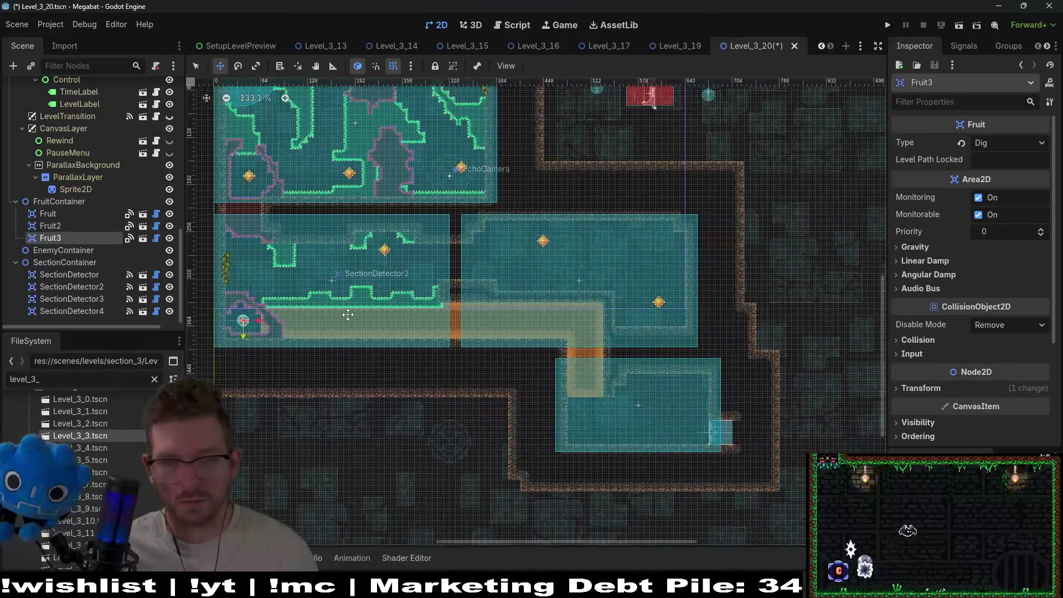
- Drag Fruit3 from the start pocket into the upper part of the SectionDetector3 room
left_click_drag(437, 332, 650, 262)
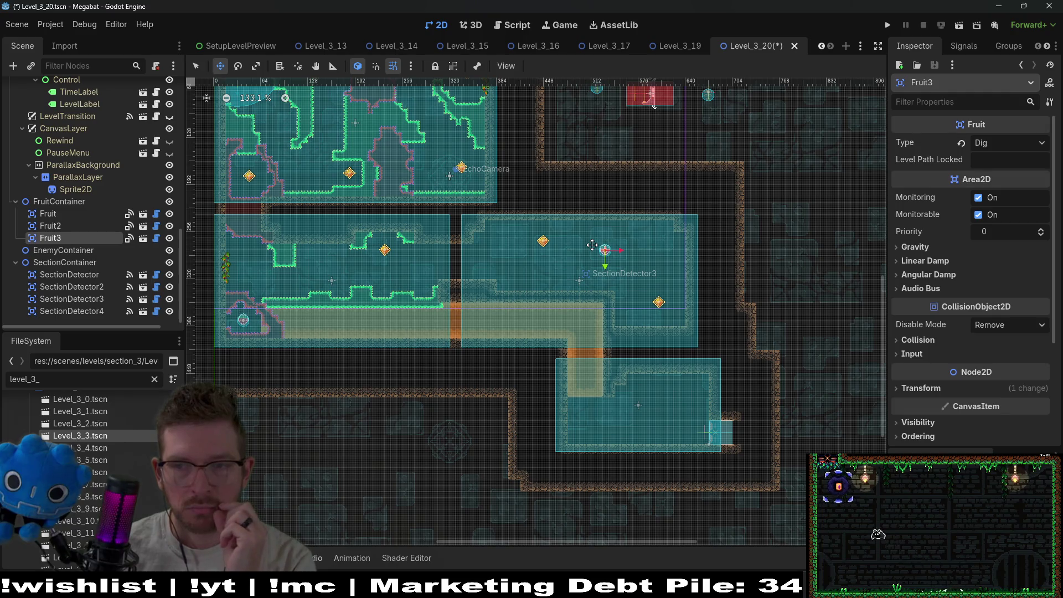
scroll(623, 273, "up", 6)
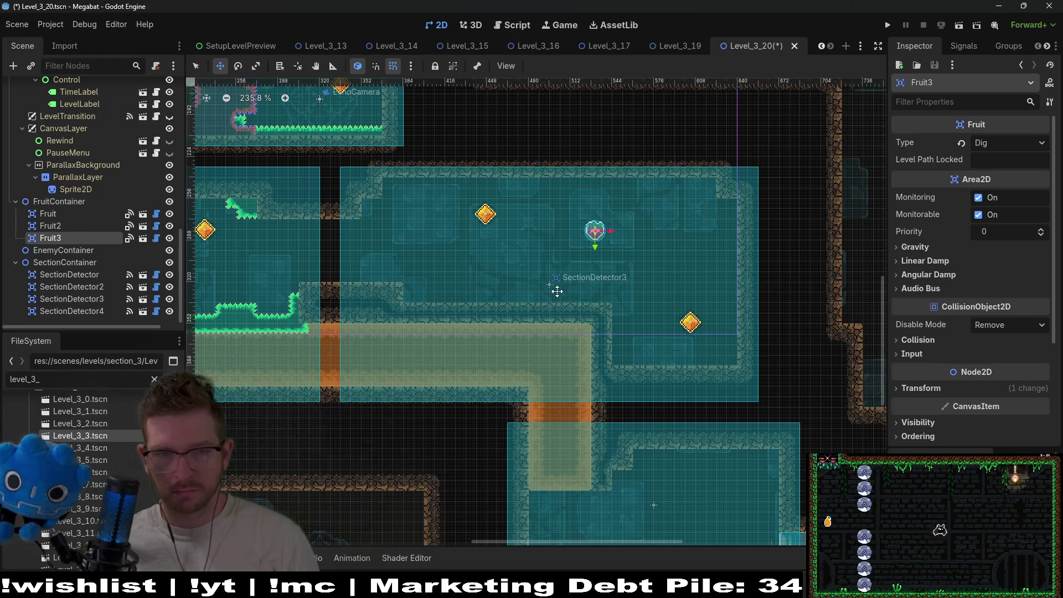
scroll(89, 231, "up", 6)
scroll(92, 228, "up", 5)
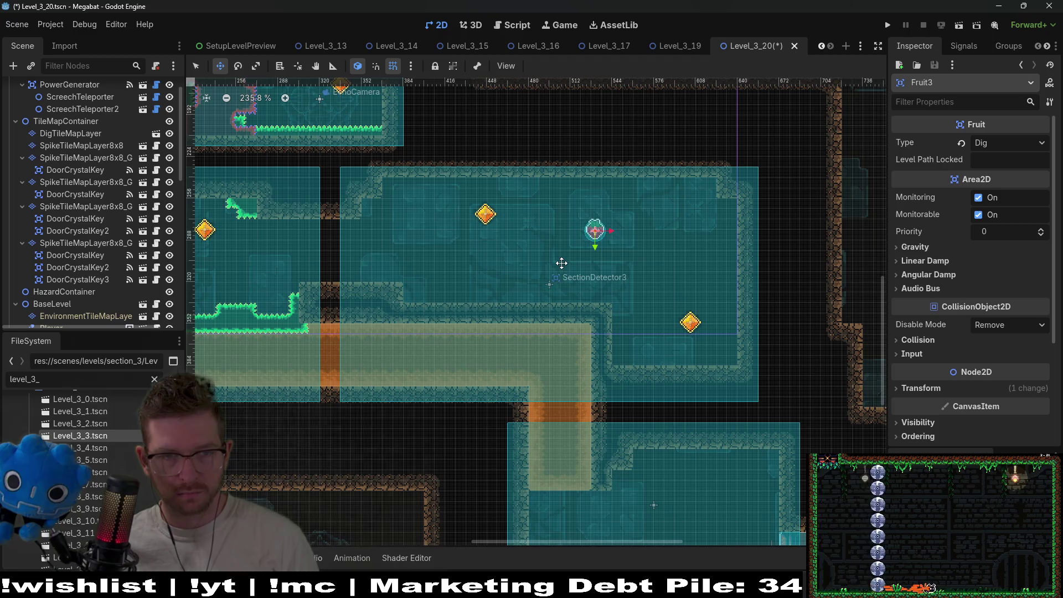
scroll(64, 182, "up", 2)
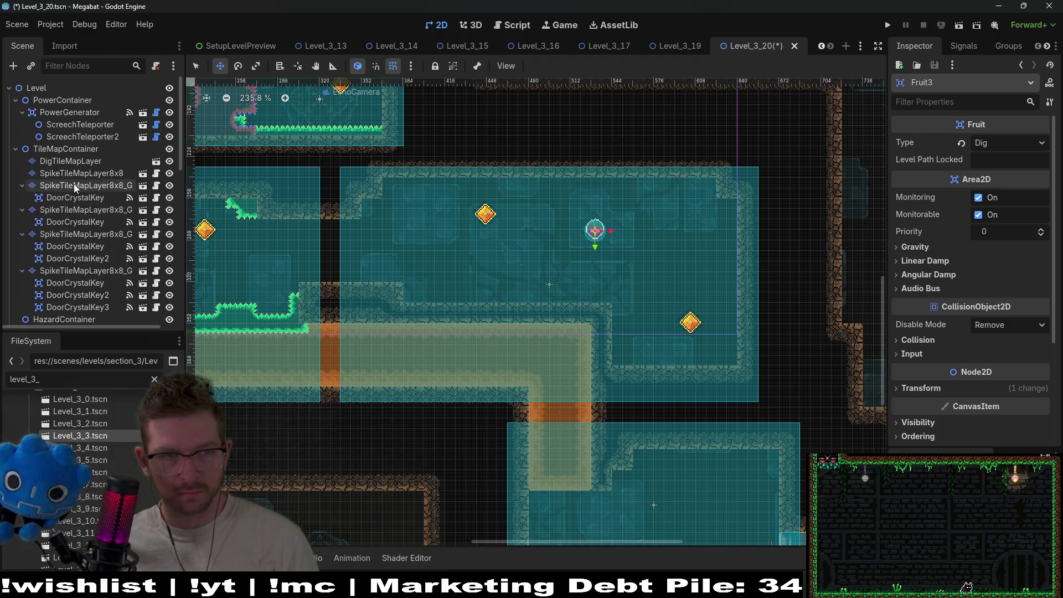
- On DigTileMapLayer, paint a 5x6 block and two strips of dig tiles in the right-hand room
left_click(111, 164)
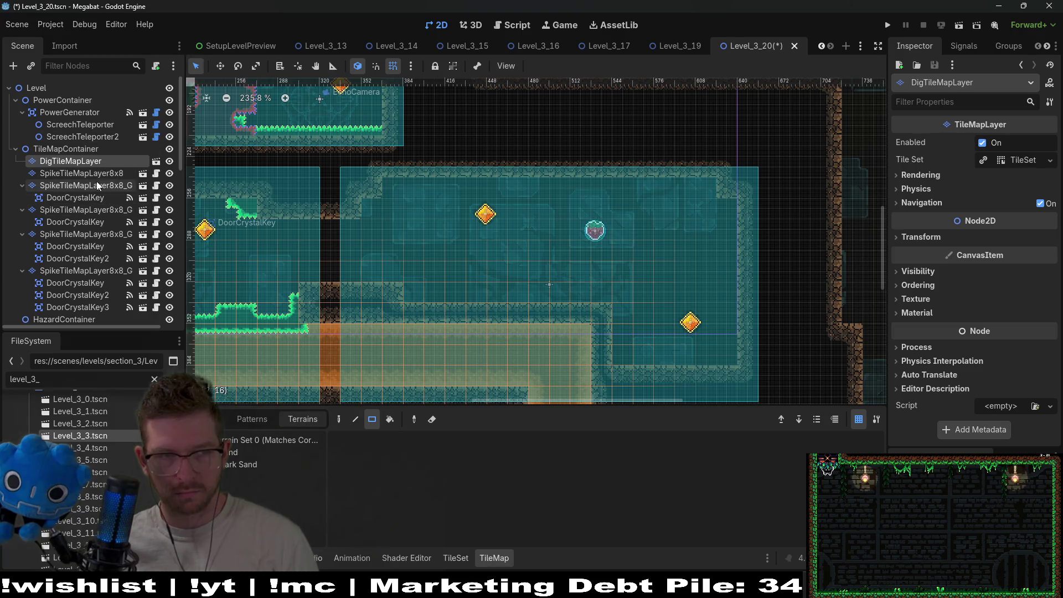
scroll(105, 178, "down", 2)
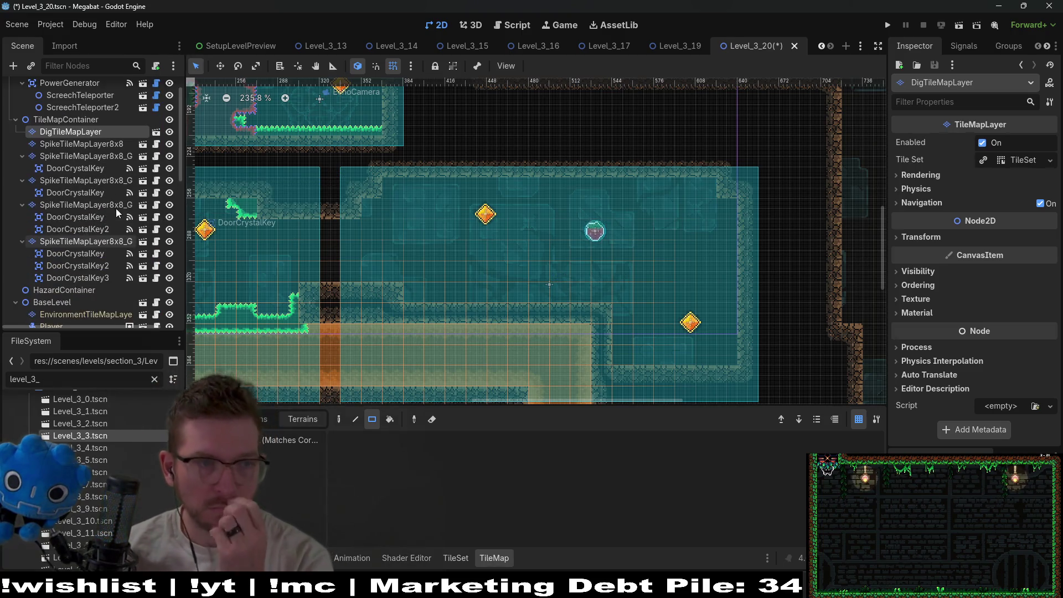
scroll(103, 151, "up", 2)
scroll(115, 175, "down", 4)
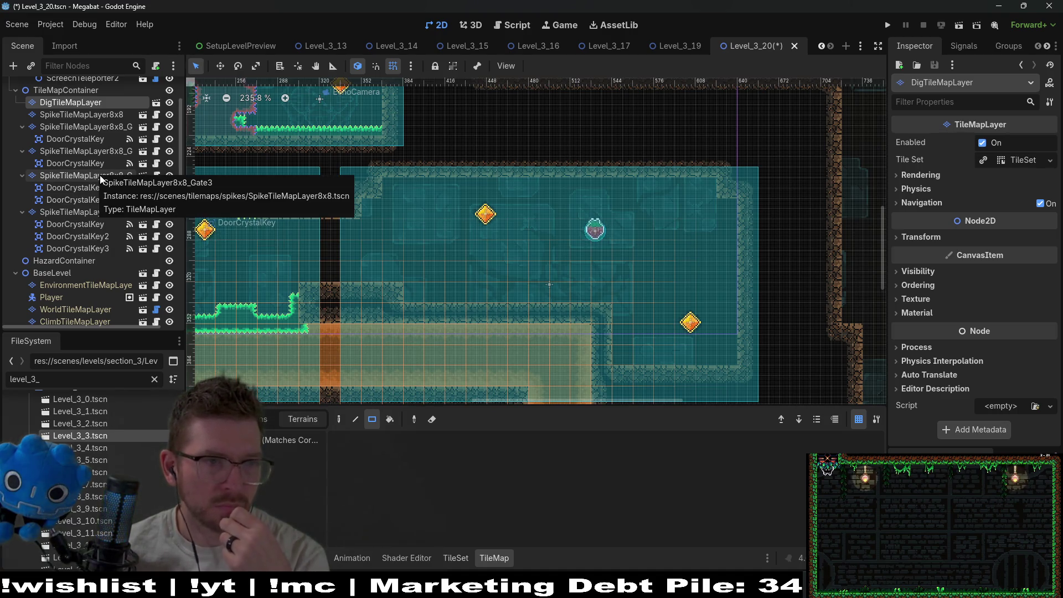
left_click(91, 113)
left_click(94, 105)
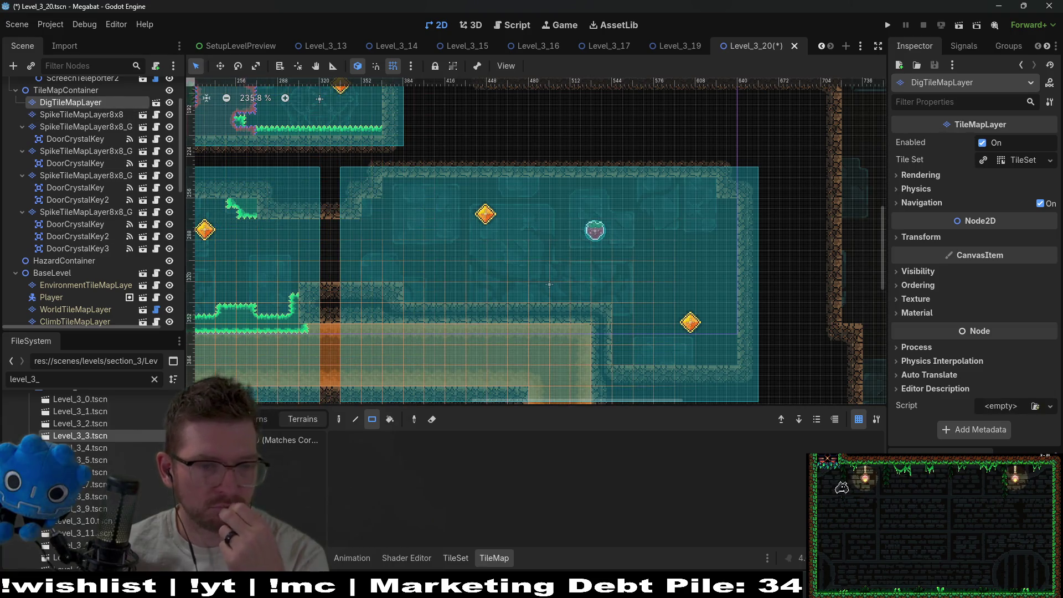
mouse_move(621, 229)
left_mouse_down()
mouse_move(715, 344)
mouse_move(720, 322)
left_mouse_up()
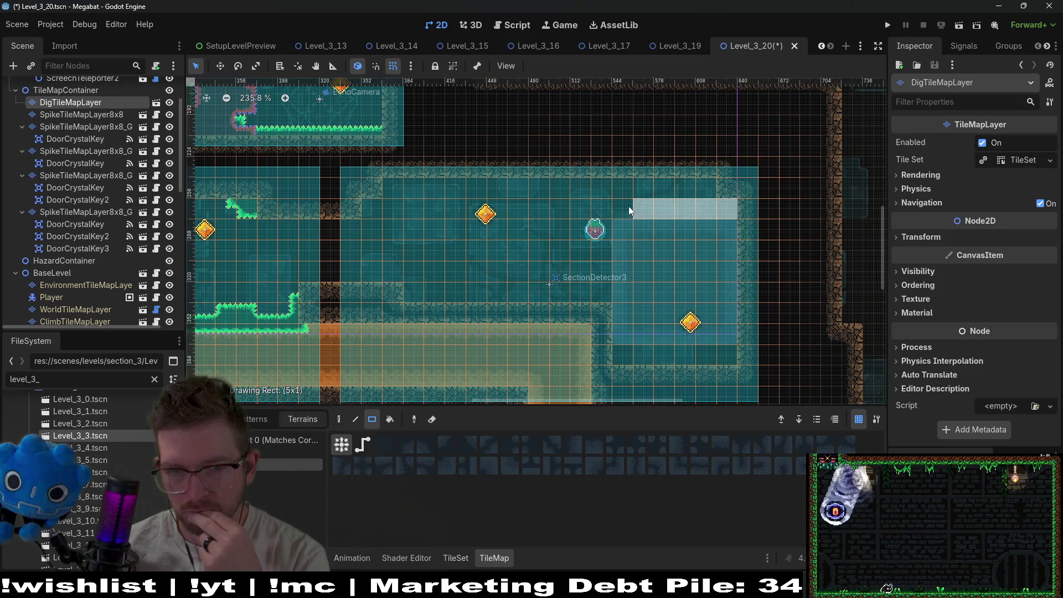
left_click_drag(622, 356, 726, 356)
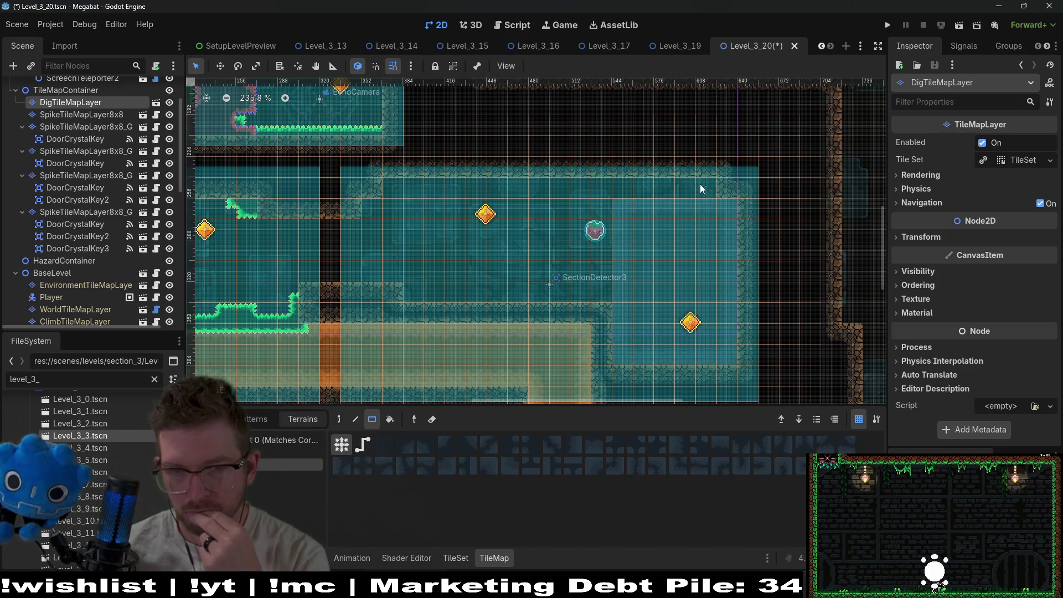
left_click_drag(699, 184, 613, 181)
scroll(670, 244, "down", 3)
scroll(676, 310, "down", 3)
scroll(675, 310, "right", 1)
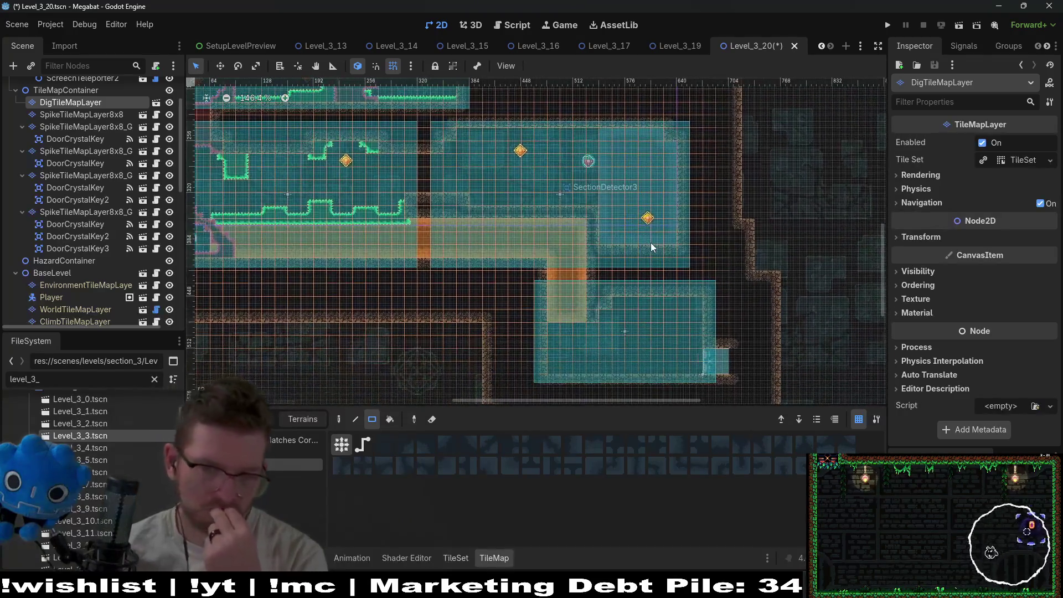
left_click_drag(506, 246, 702, 290)
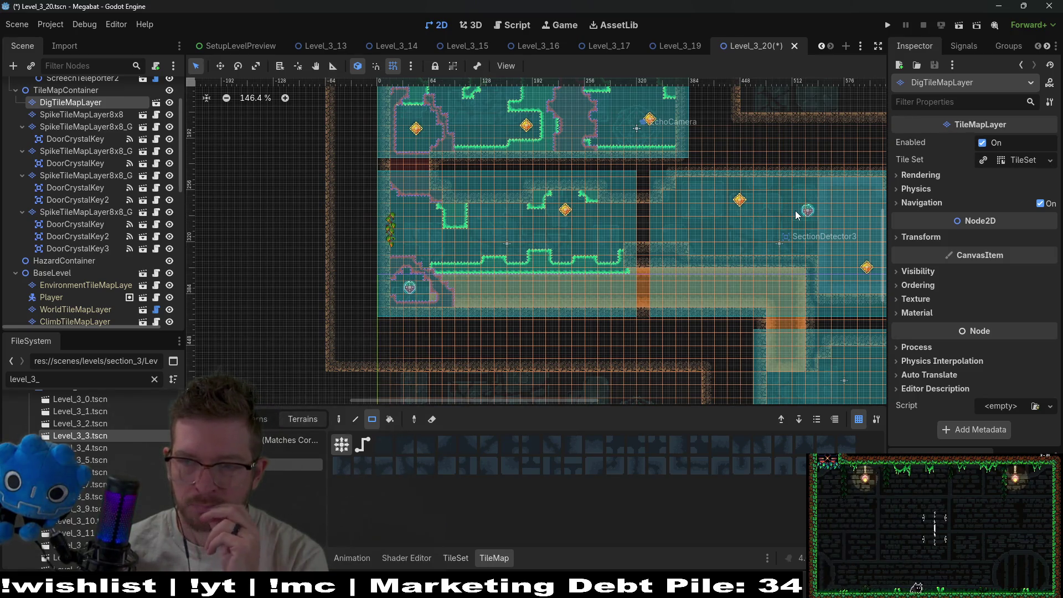
scroll(797, 214, "right", 5)
scroll(787, 213, "down", 3)
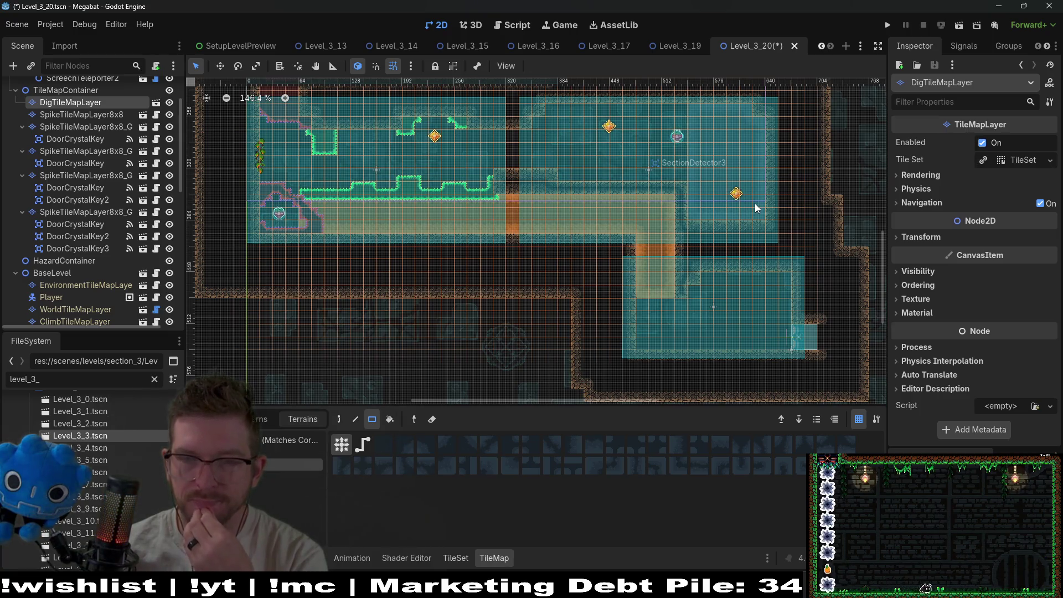
scroll(734, 214, "up", 1)
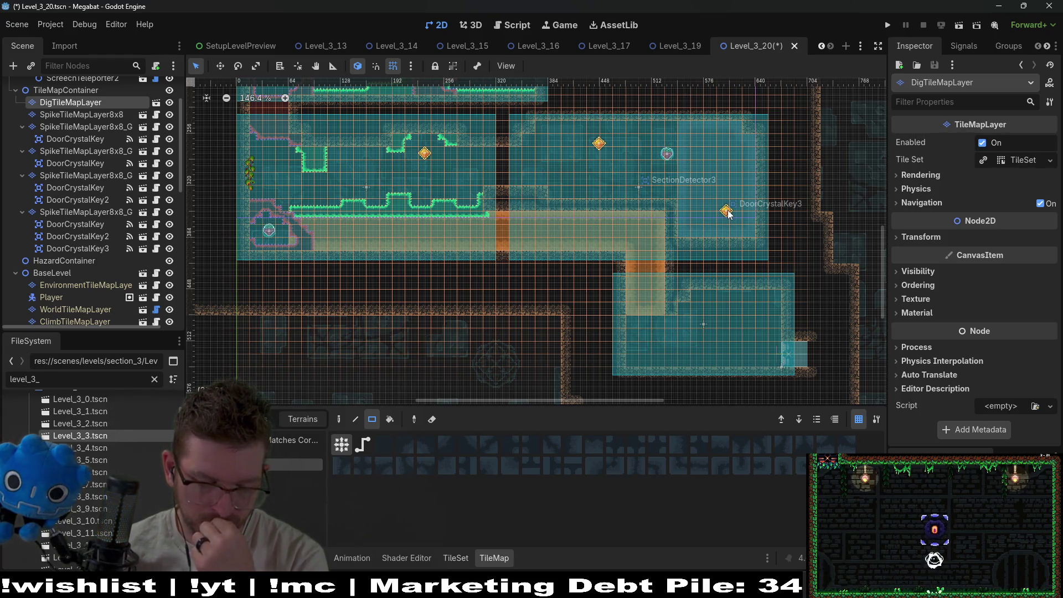
- Fill a rectangle of dig tiles beside DoorCrystalKey3, then pan out to view the surrounding level
scroll(727, 213, "up", 2)
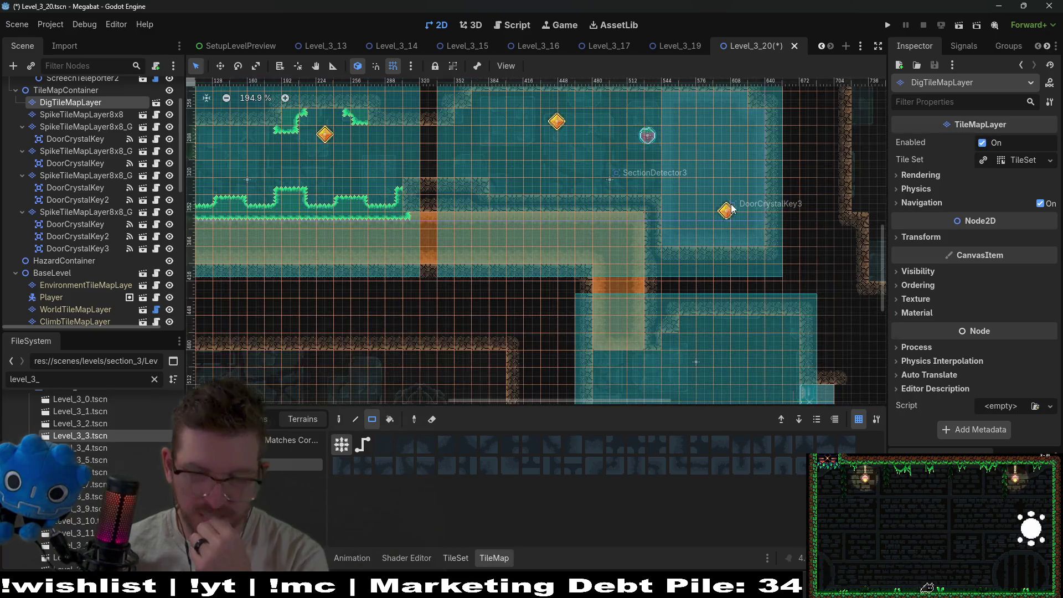
scroll(653, 211, "up", 2)
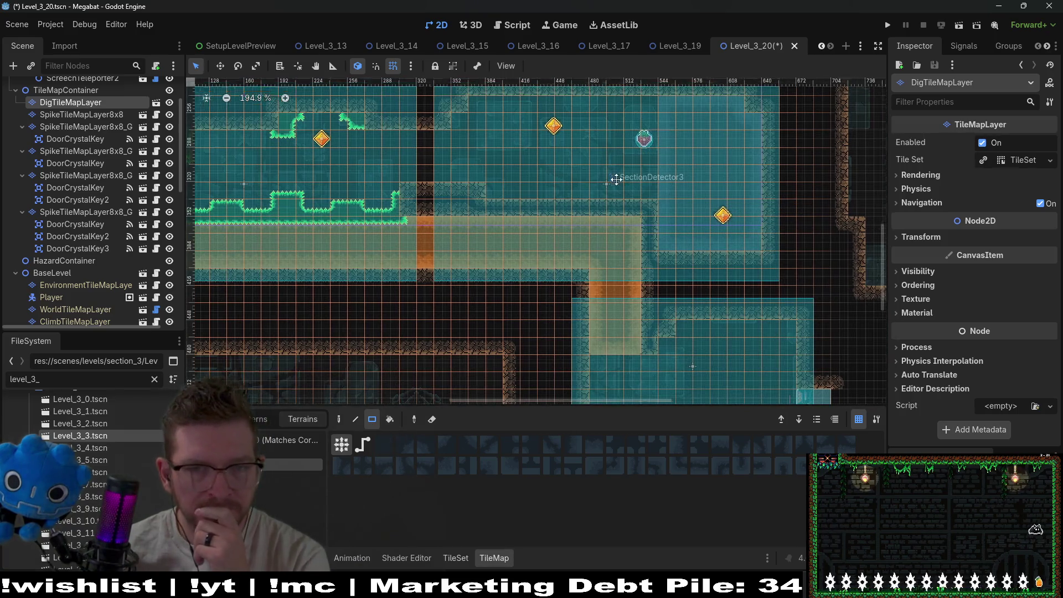
scroll(636, 199, "right", 2)
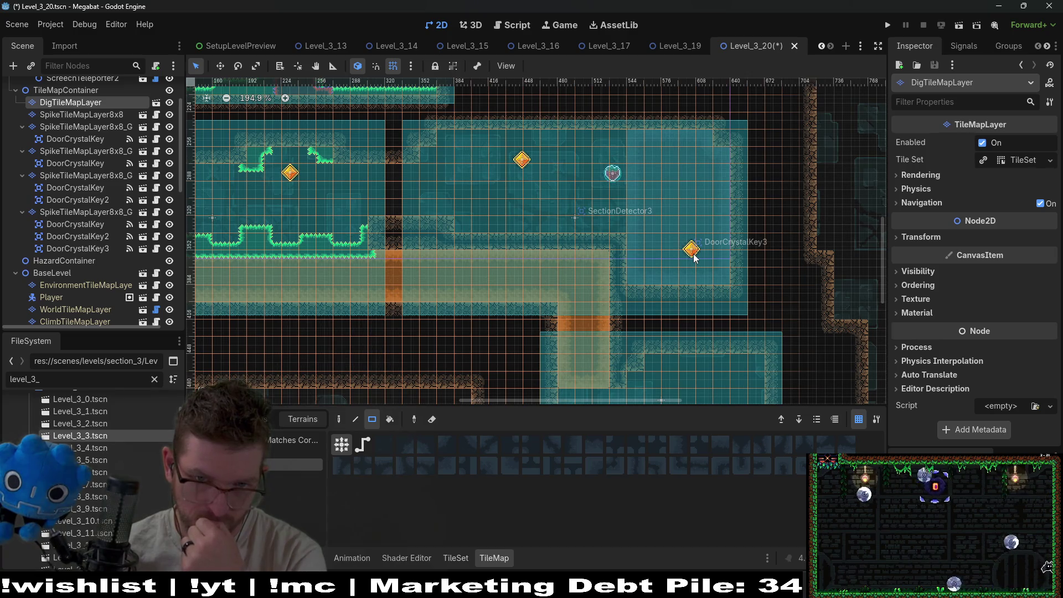
left_click_drag(635, 148, 731, 289)
mouse_move(482, 216)
left_mouse_down()
mouse_move(557, 293)
mouse_move(648, 360)
mouse_move(683, 288)
mouse_move(609, 234)
left_mouse_up()
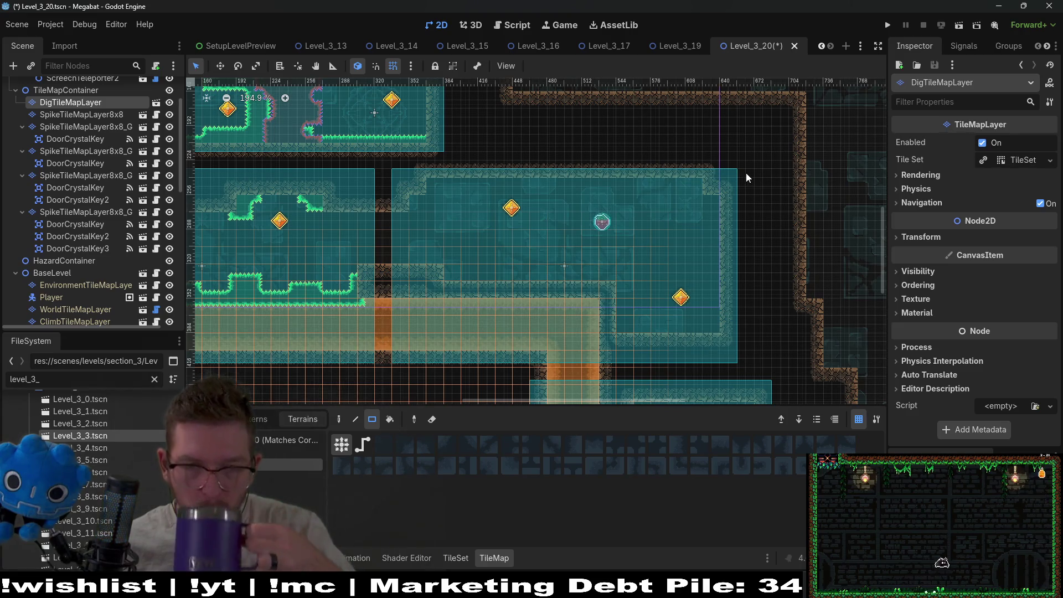
scroll(740, 184, "down", 3)
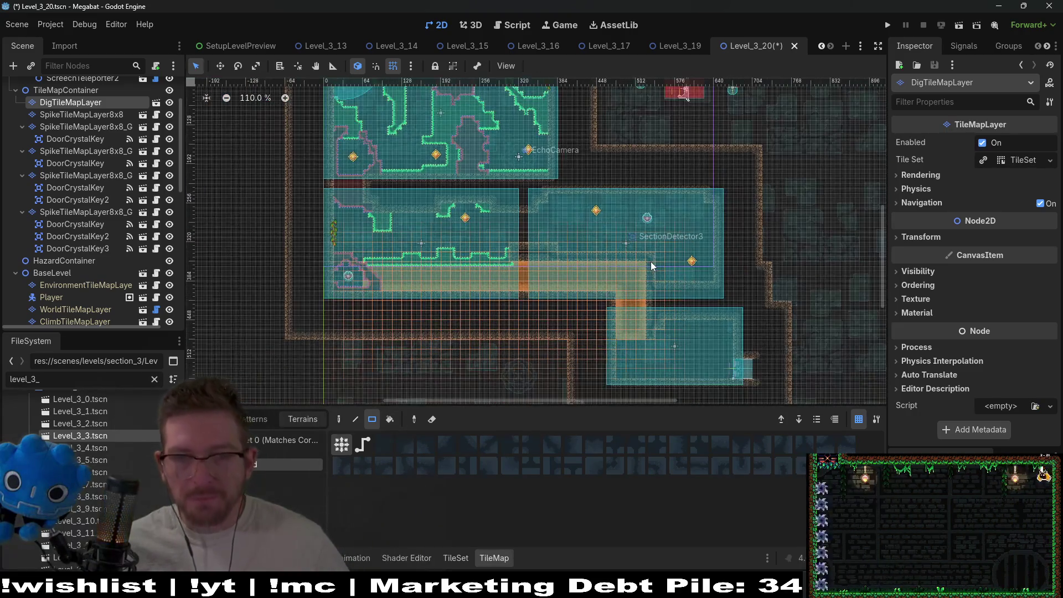
- Save and run the scene, flying the bat to grab the carrot and touch the diamond before dying
left_click(961, 32)
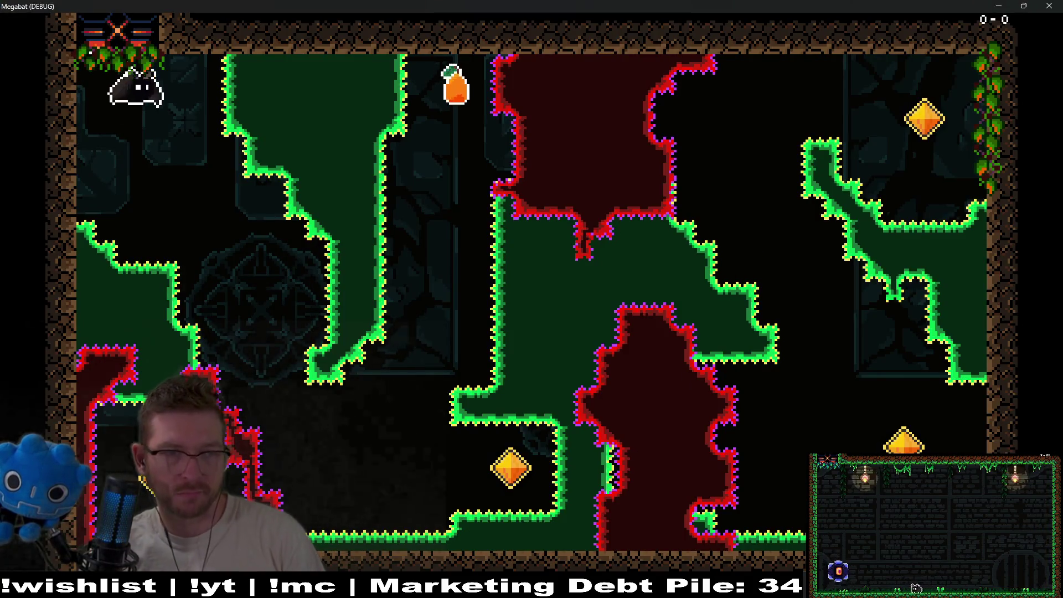
key("Right")
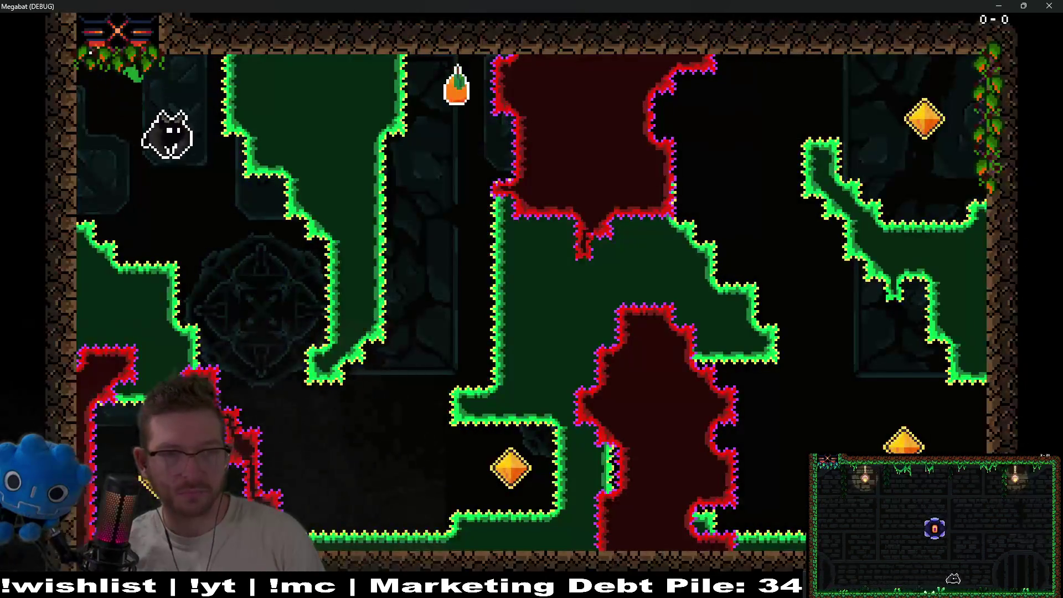
key("Right")
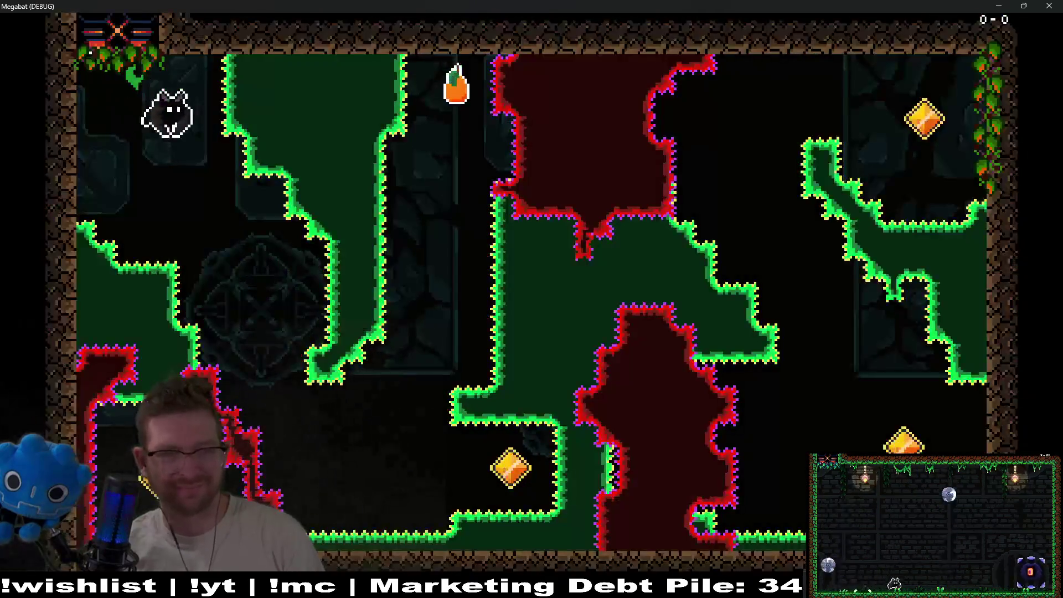
key("Right")
key("Up")
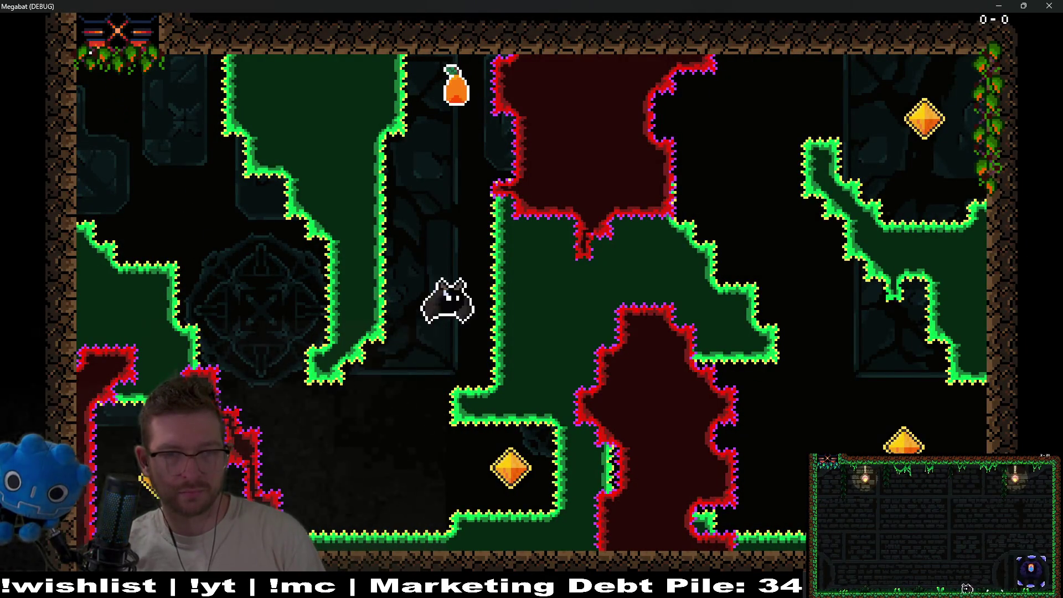
key("Down")
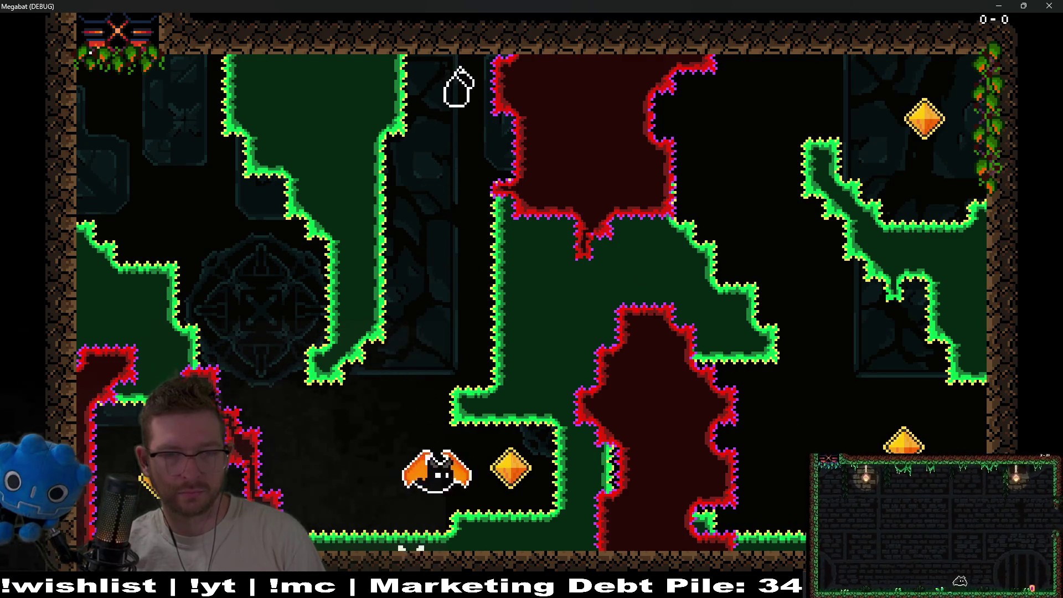
key("Right")
key("Up")
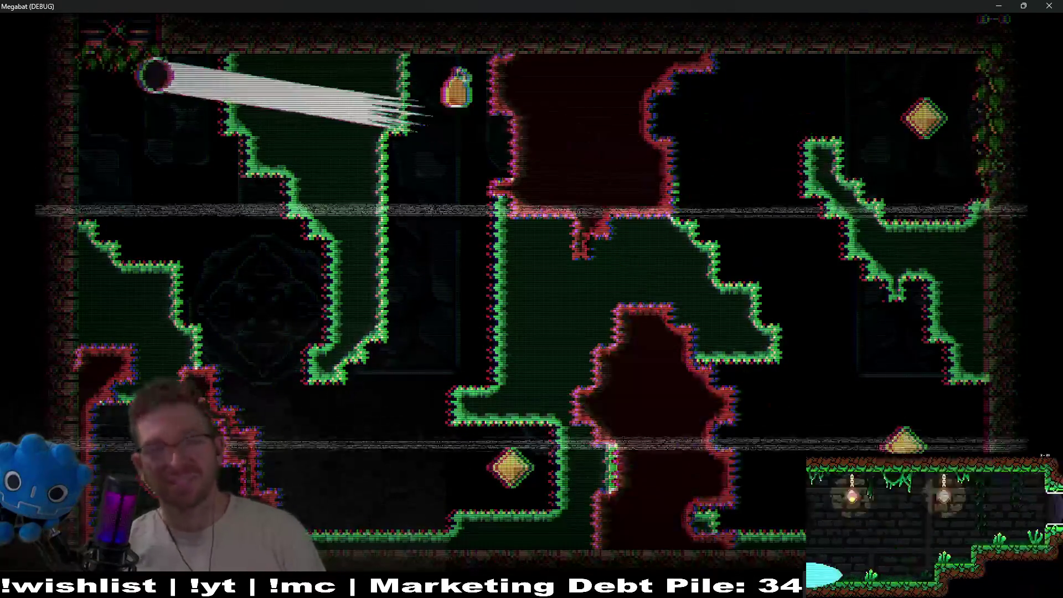
- From the respawn point, clear the red zone via the diamonds and dash through the dirt
key("Right")
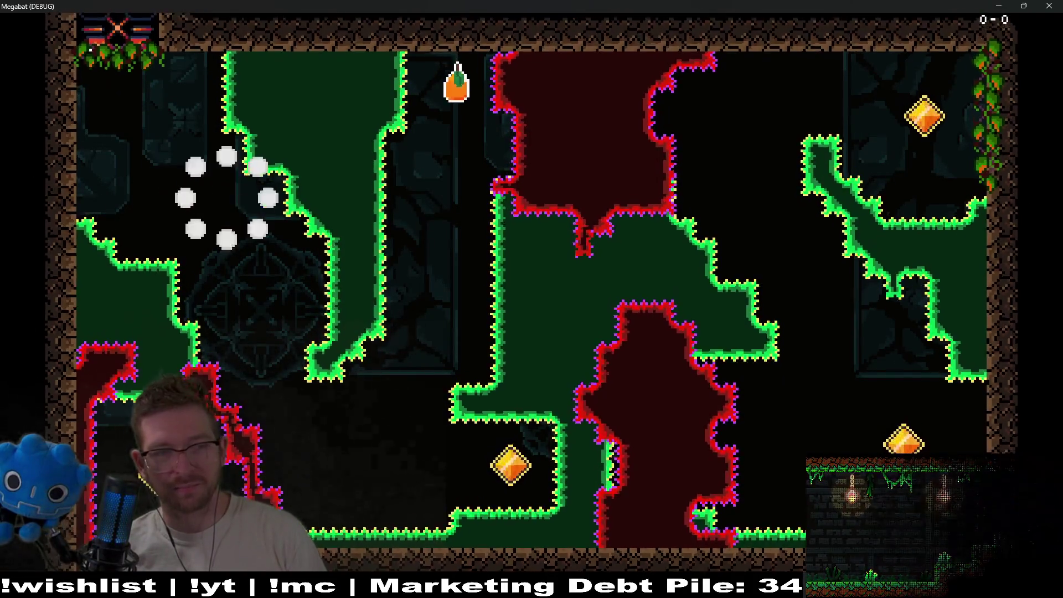
key("Down")
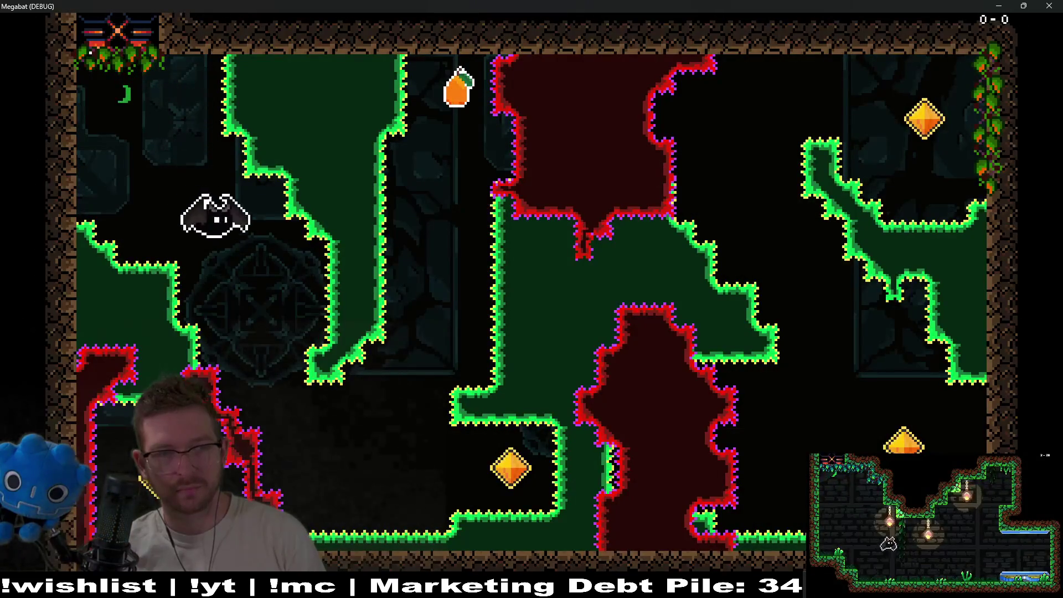
key("Up")
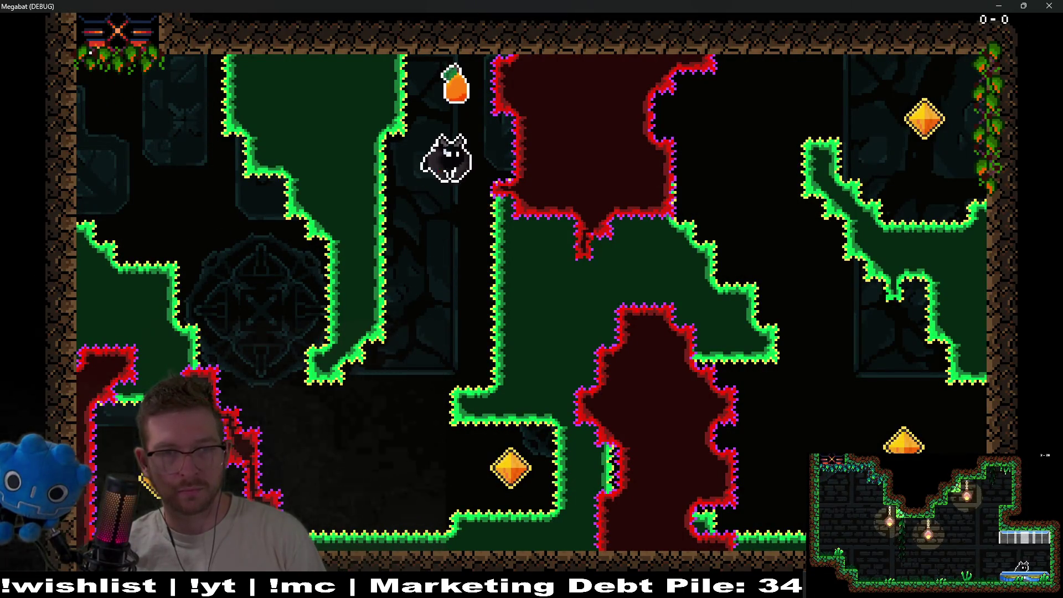
key("Down")
key("Right")
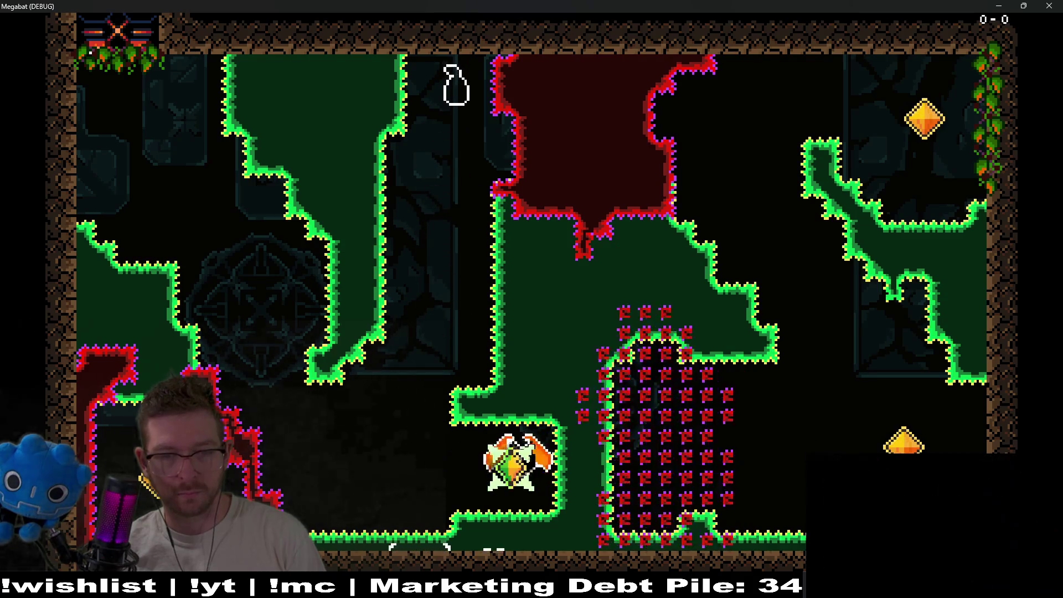
key("Up")
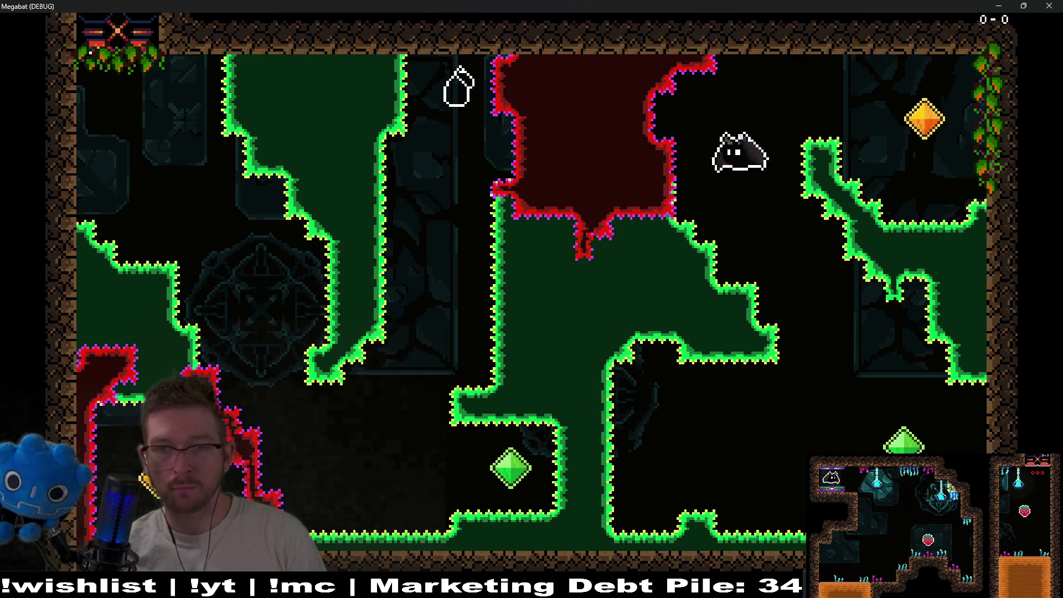
key("Right")
key("Left")
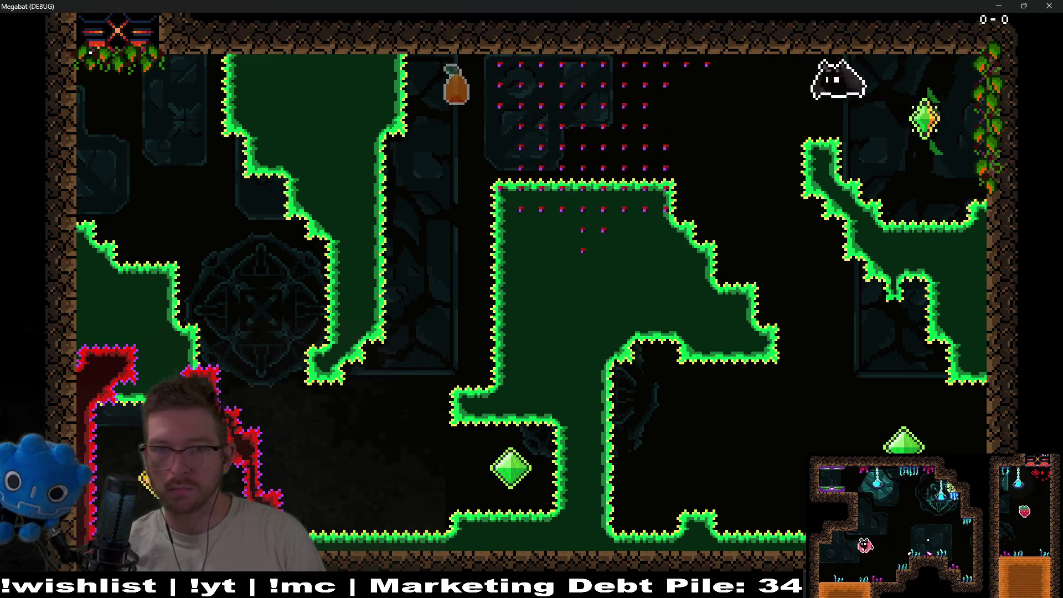
key("Down")
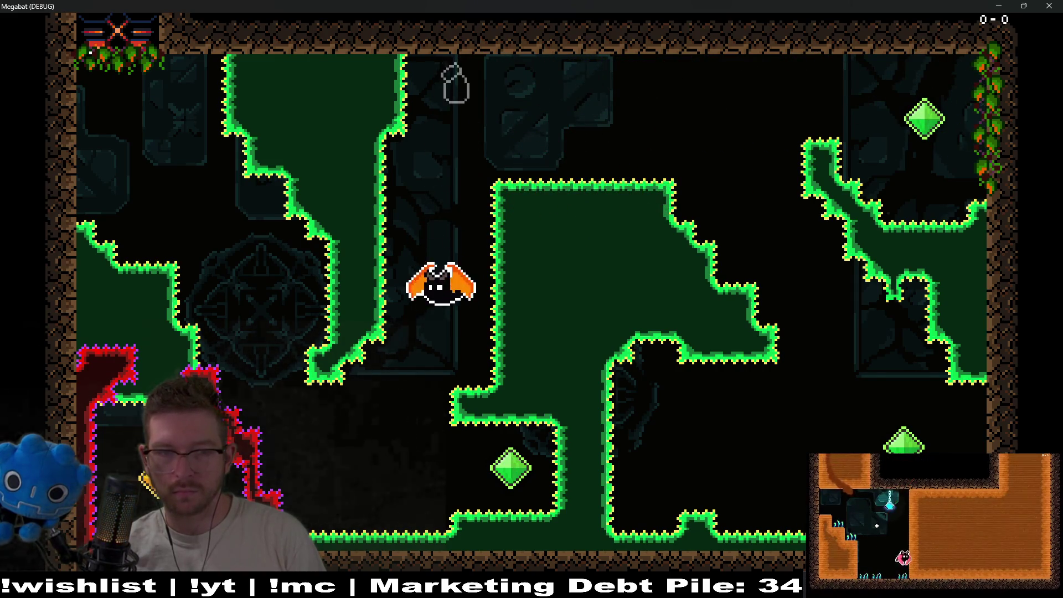
key("Left")
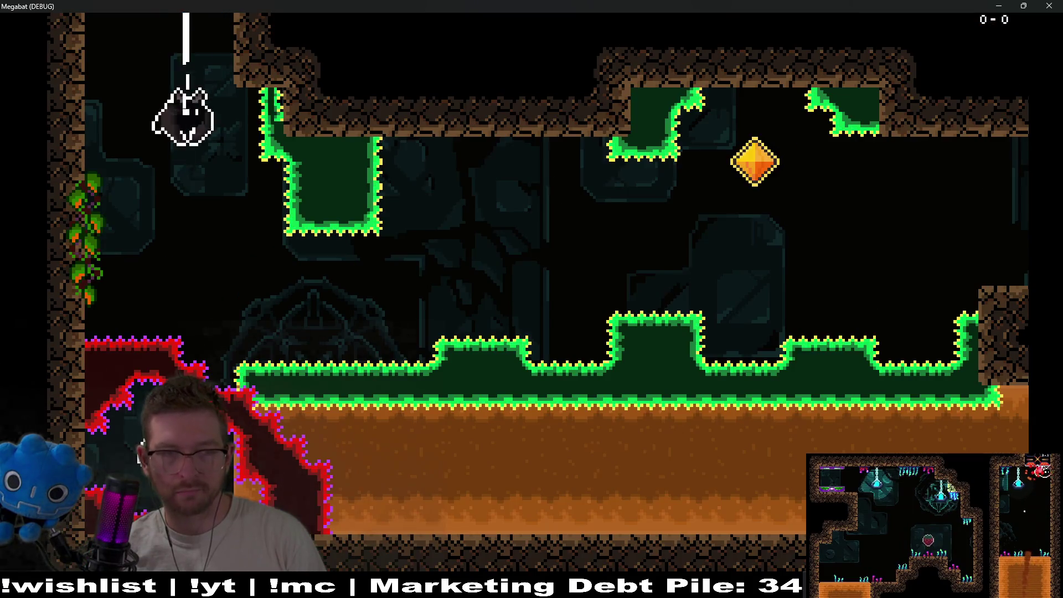
key("Left")
- Collect the orange gem and strawberry, then cross the grassy room toward the orange tunnel
key("Right")
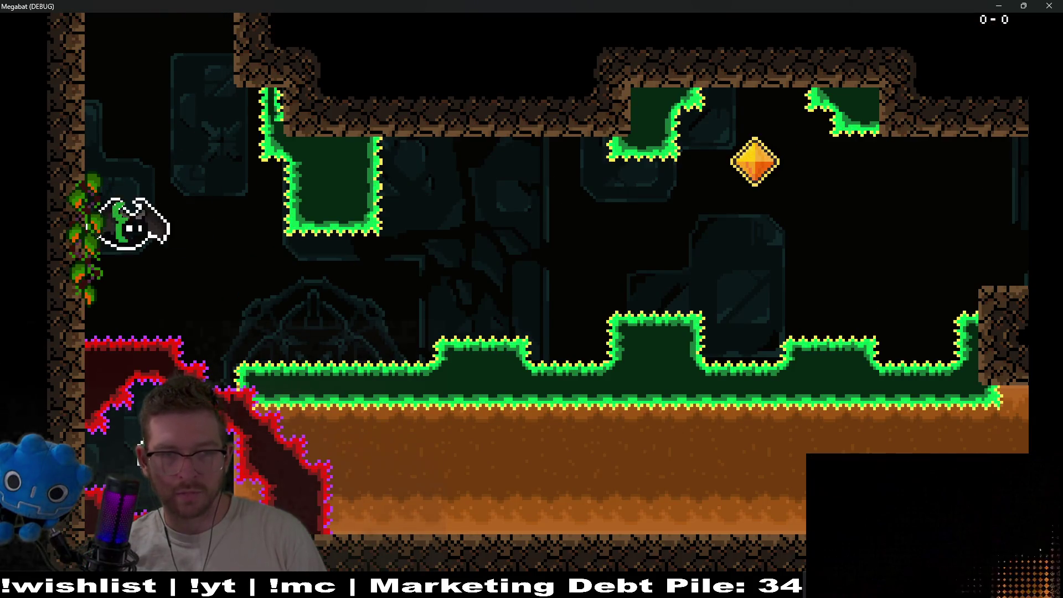
key("Right")
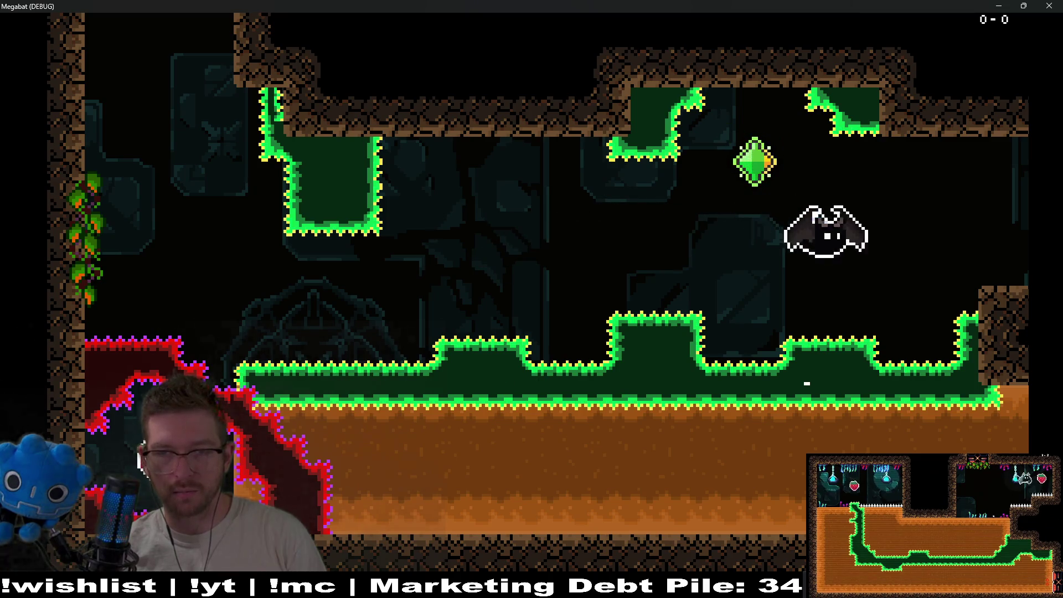
key("Right")
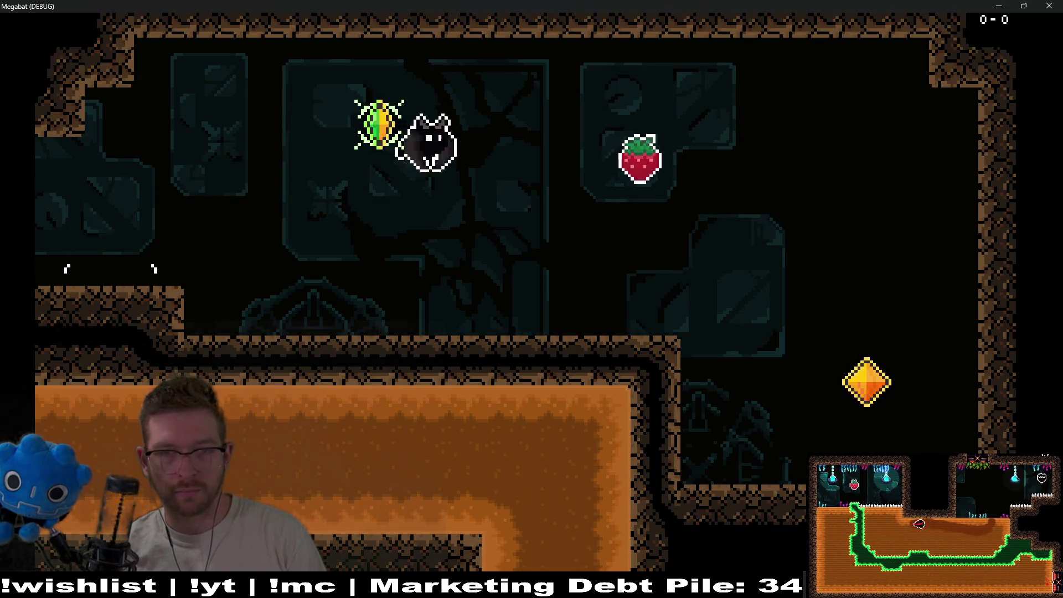
key("Left")
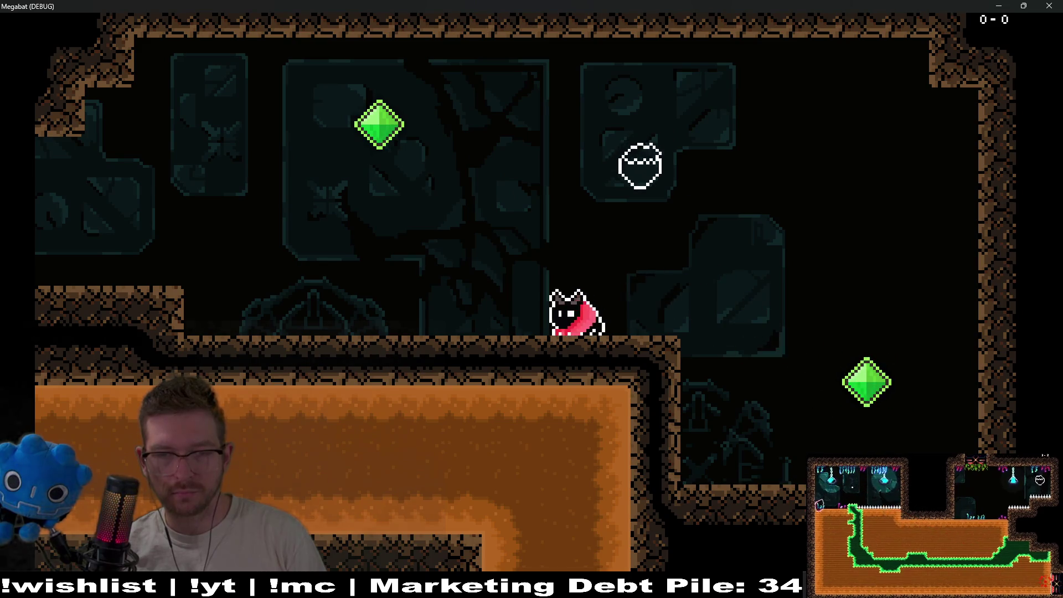
key("Left")
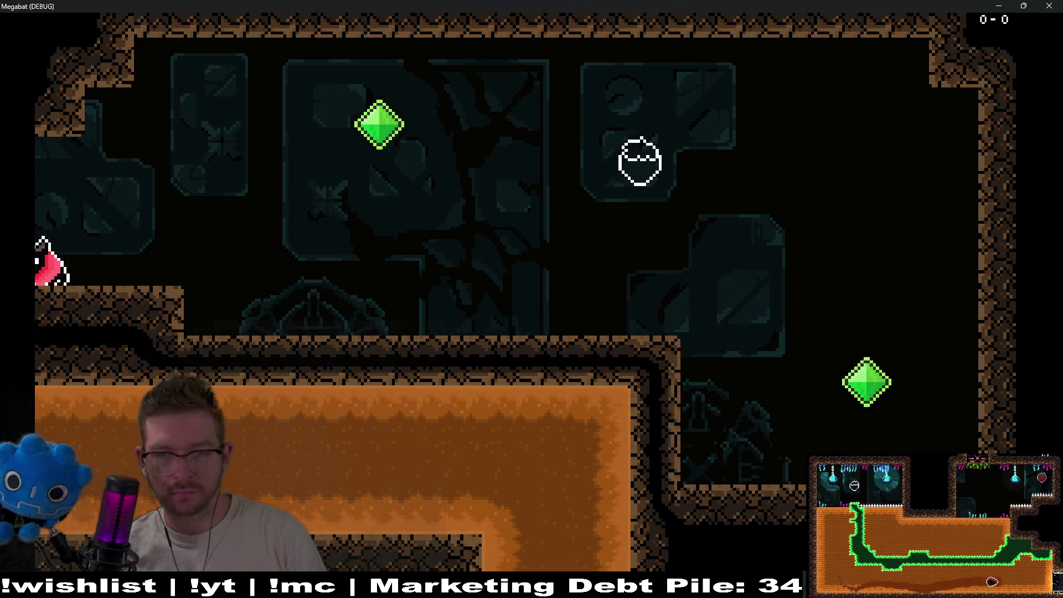
key("Left")
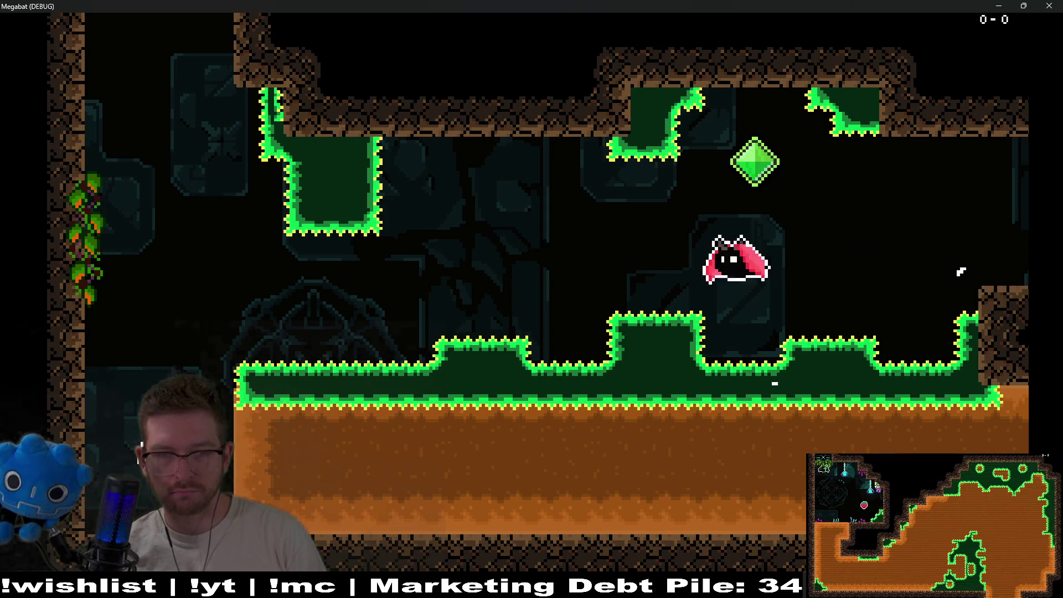
key("Left")
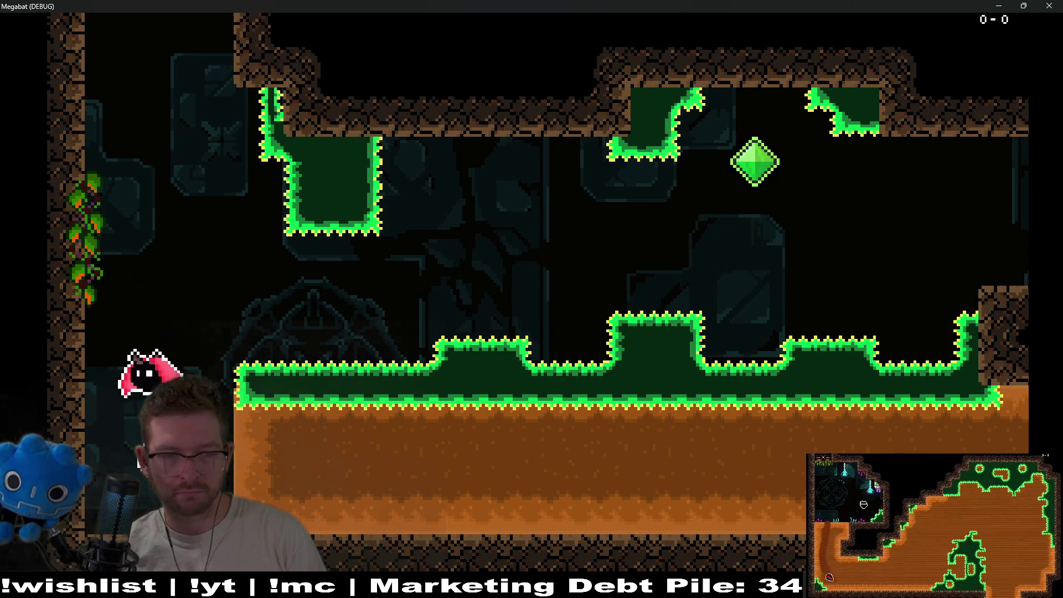
key("Right")
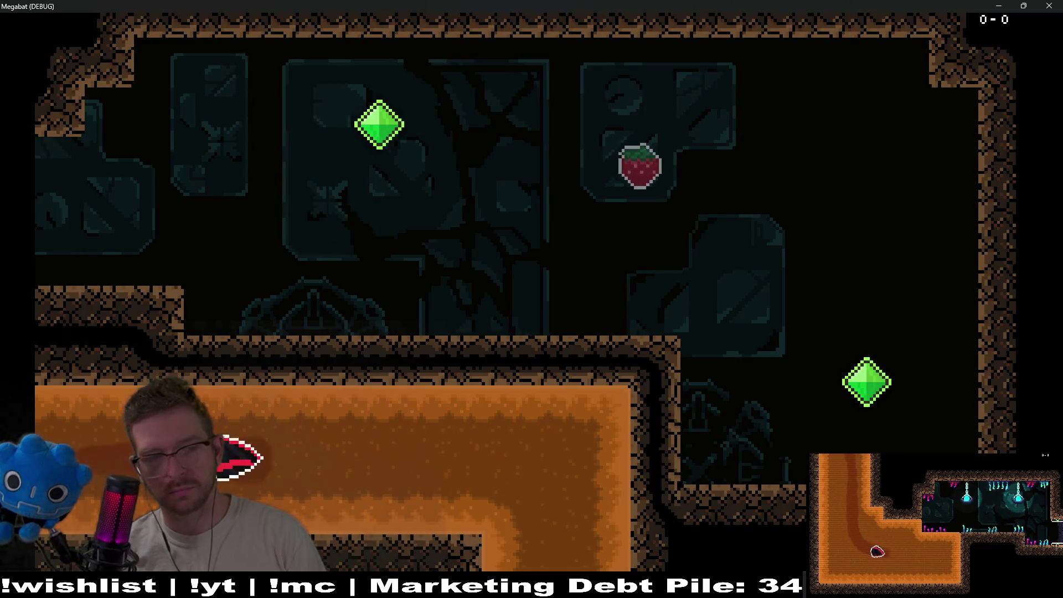
- Dig up and down the orange shaft several times, then land on the lower room's floor as a cat
key("Down")
key("Up")
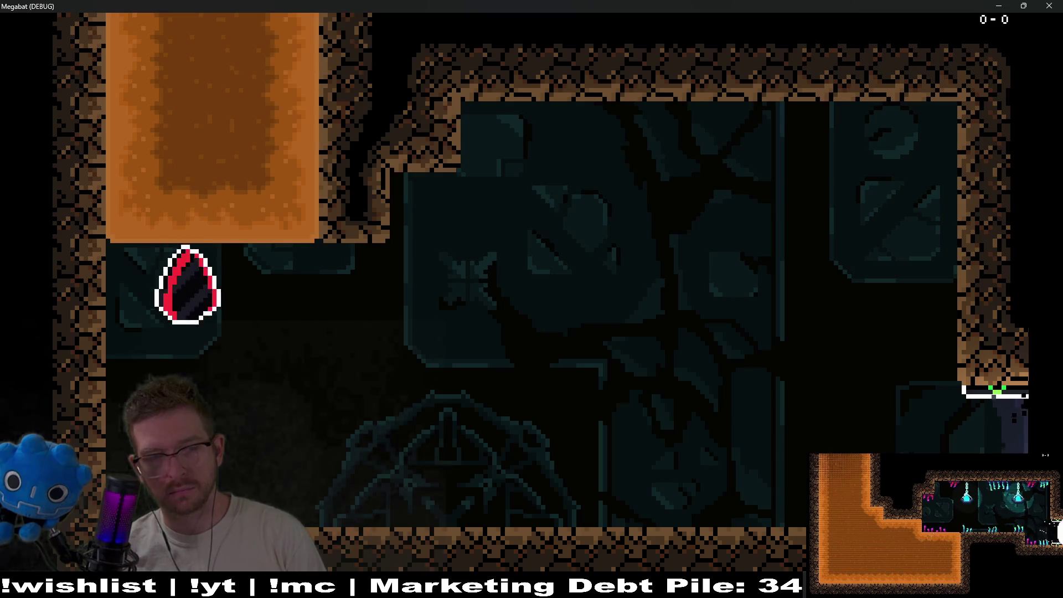
key("Down")
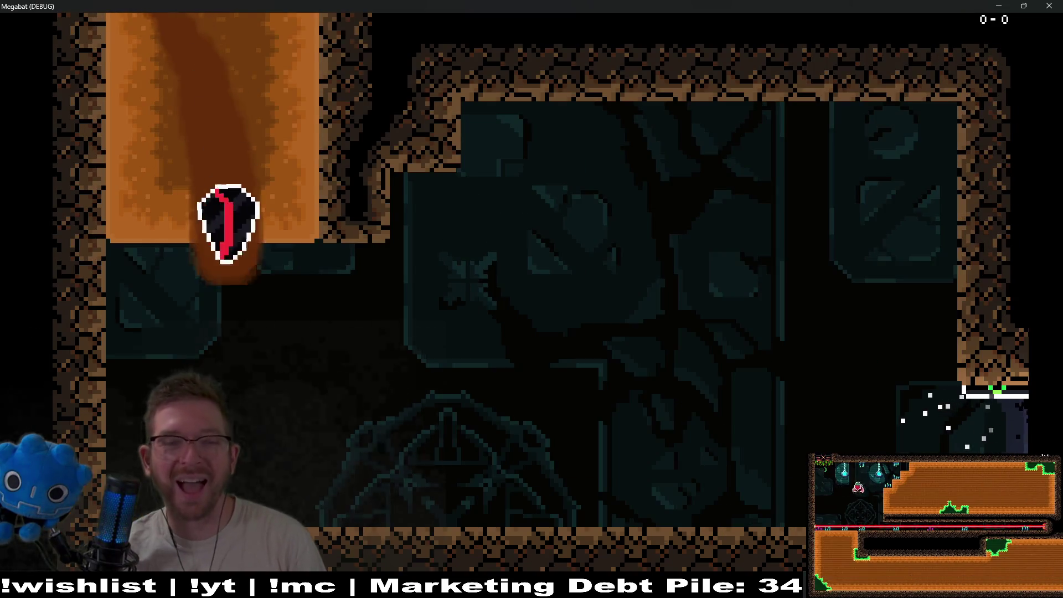
key("Up")
key("Down")
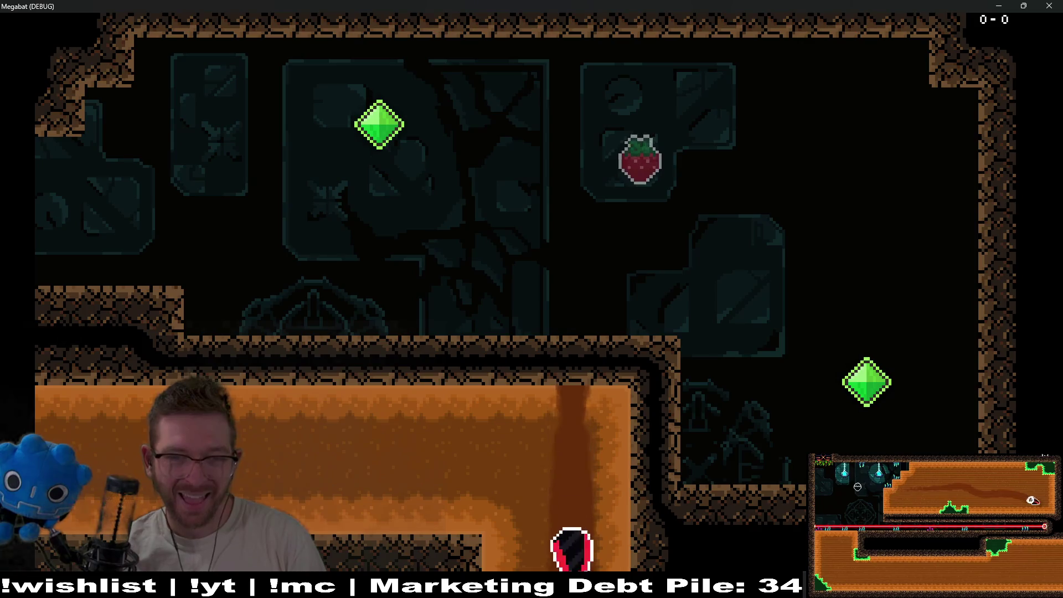
key("Up")
key("Down")
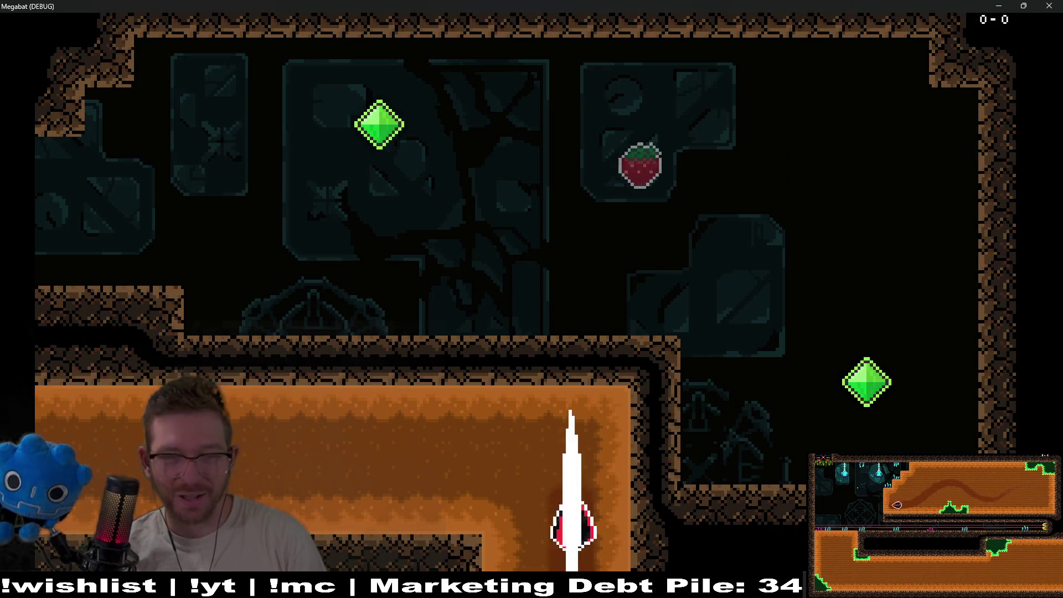
key("Up")
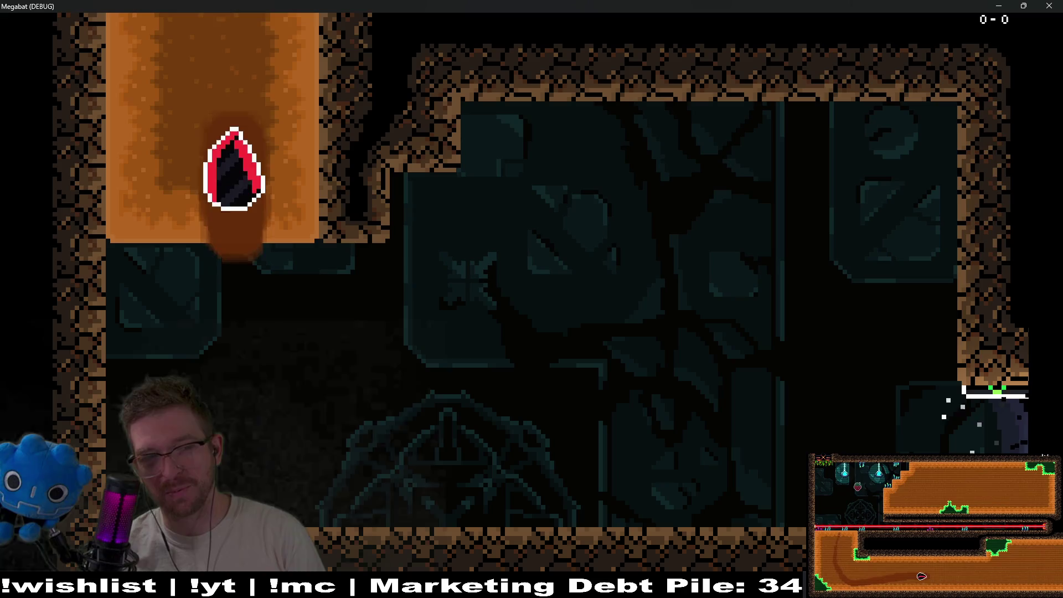
key("Down")
key("Up")
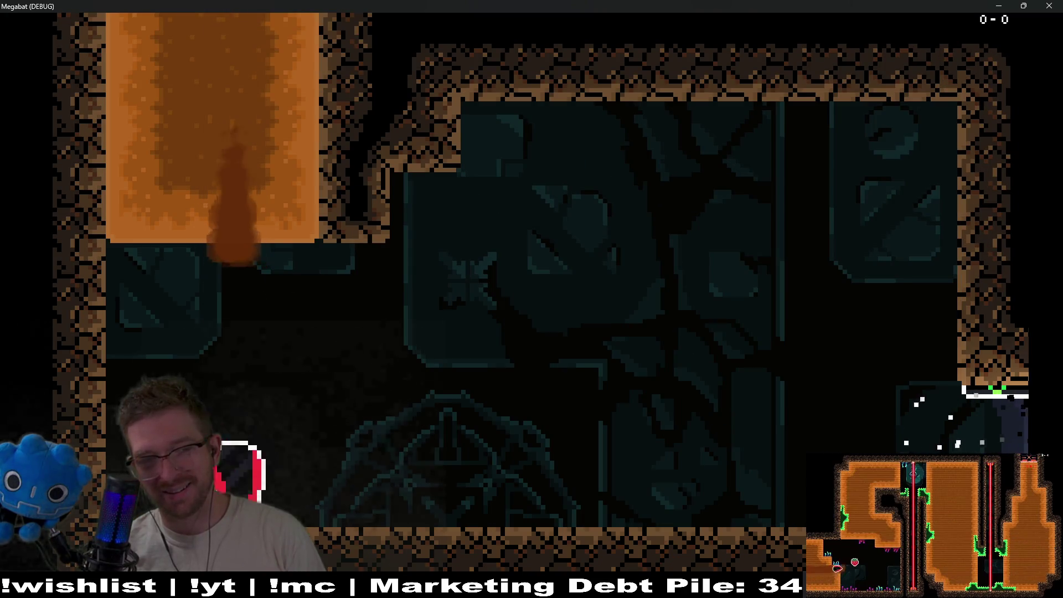
key("Down")
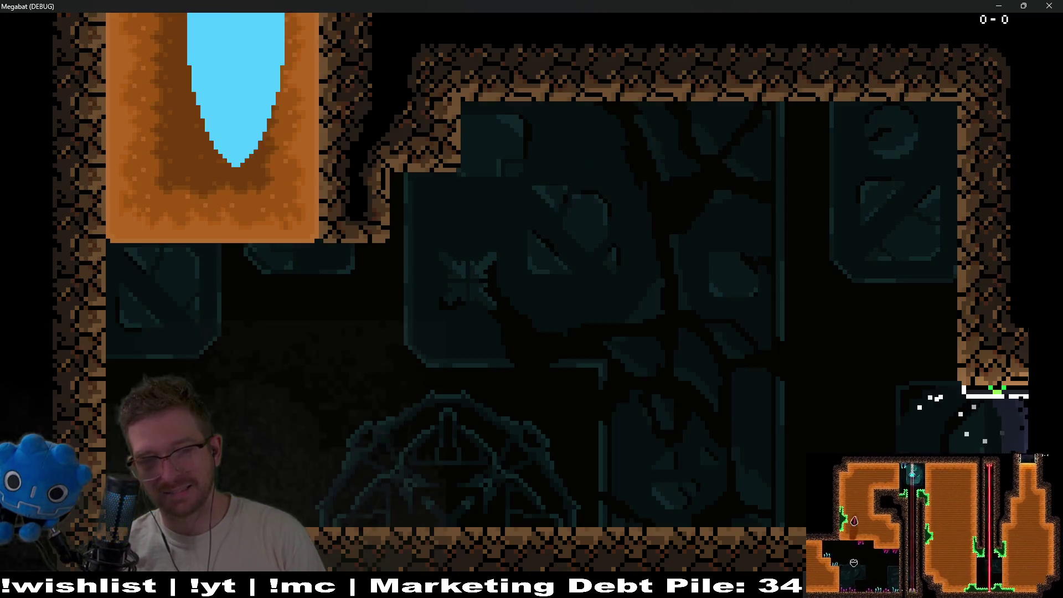
key("Up")
key("Down")
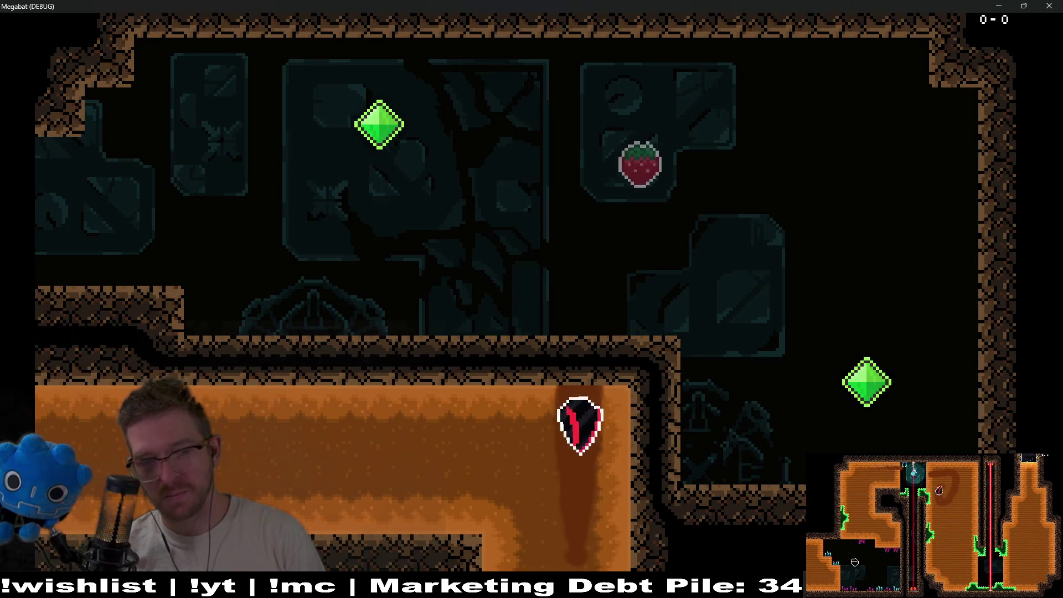
key("Up")
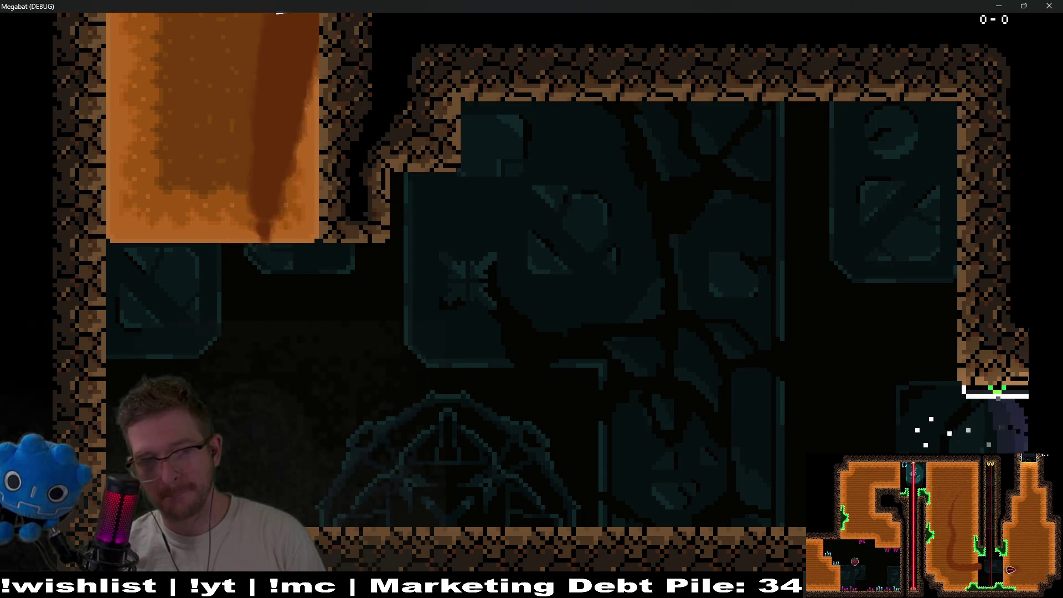
key("Down")
key("Up")
key("Down")
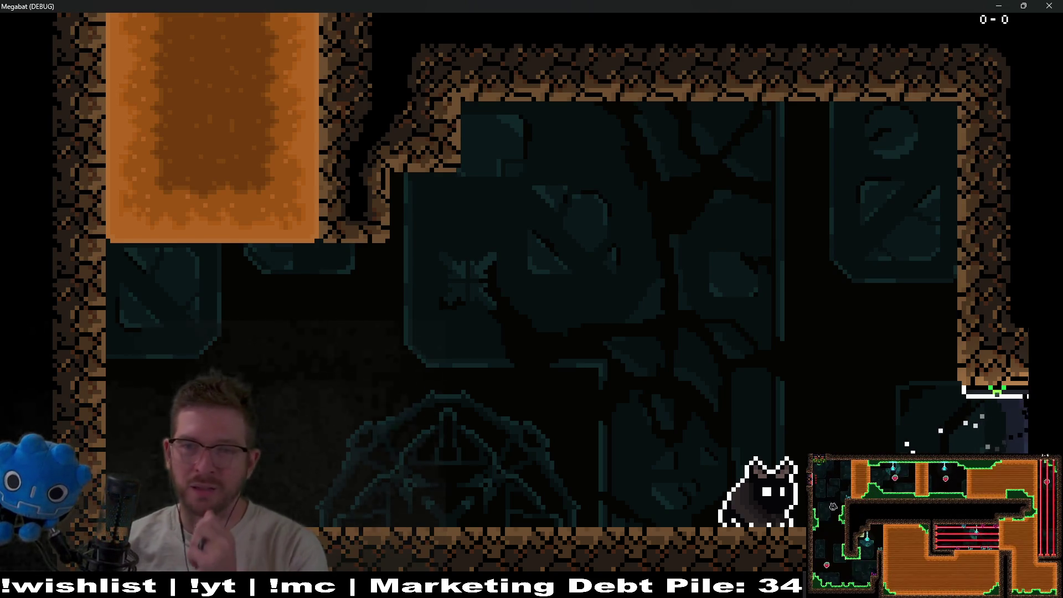
- Close the Megabat debug window and zoom in on the dig tiles around SectionDetector3
left_click(1049, 5)
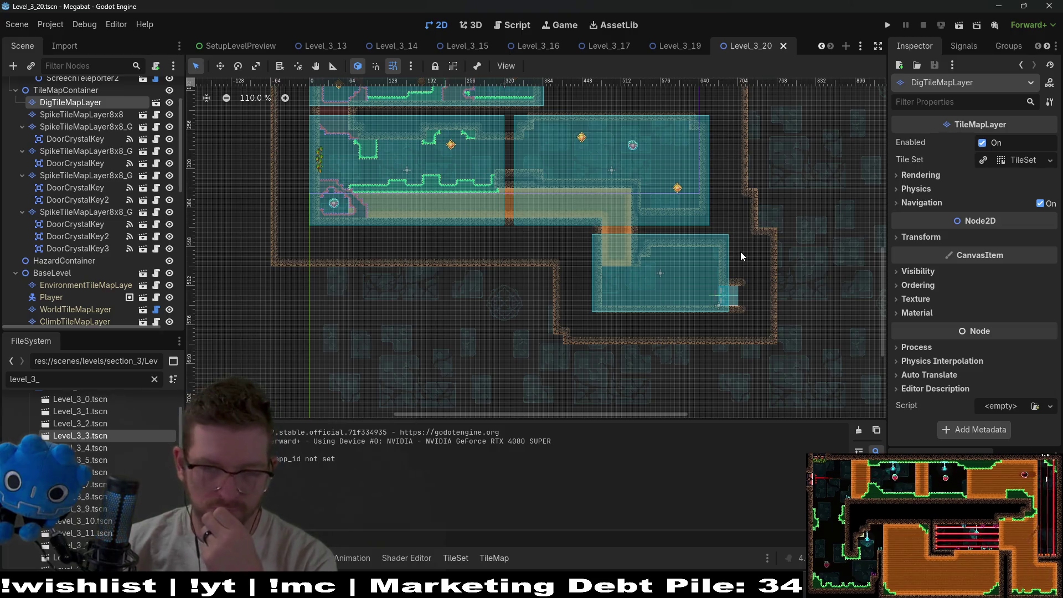
scroll(708, 277, "up", 3)
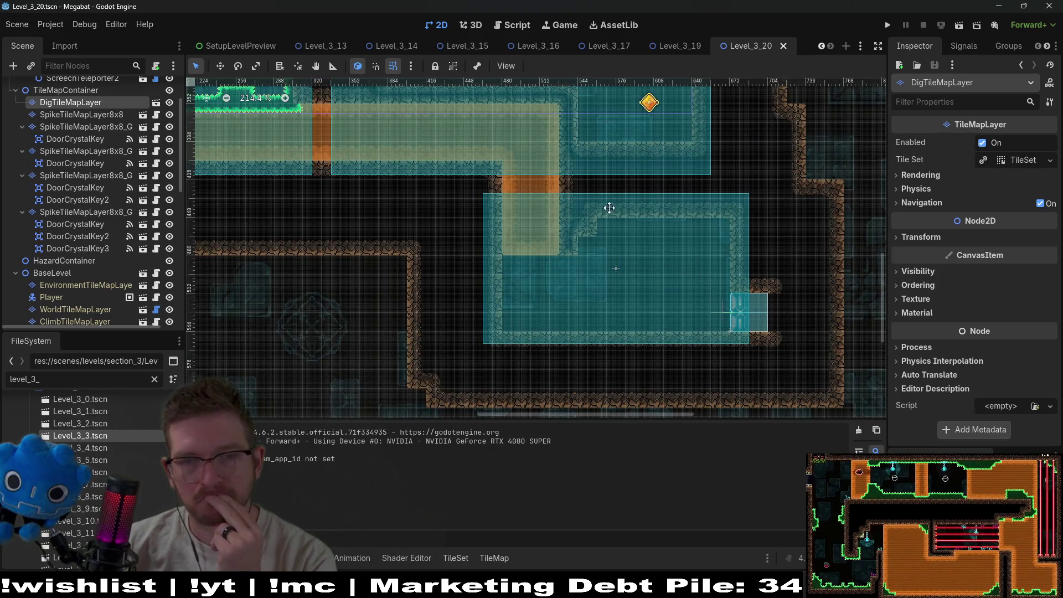
scroll(637, 289, "up", 5)
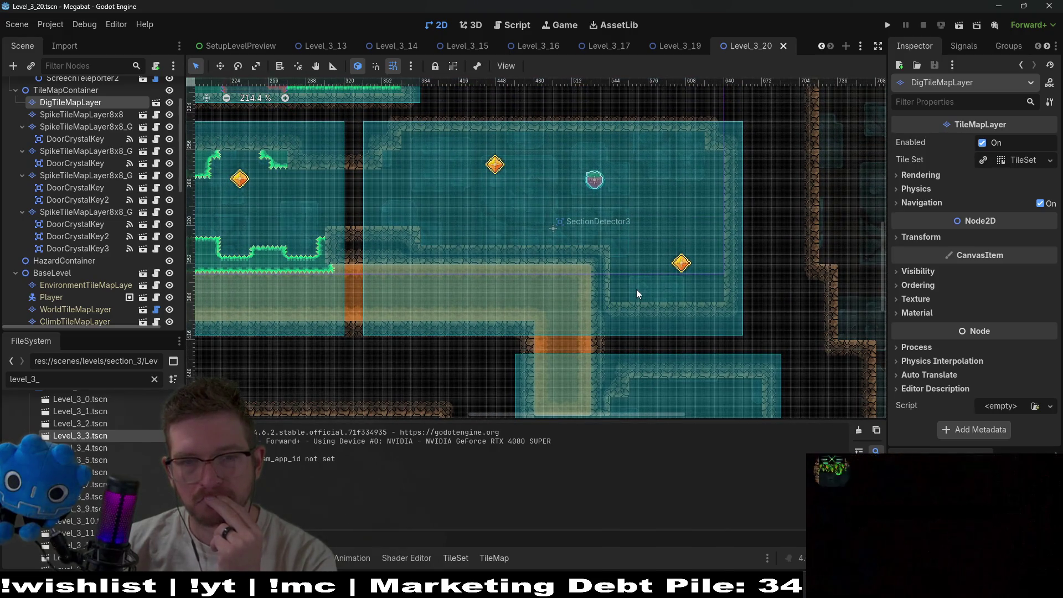
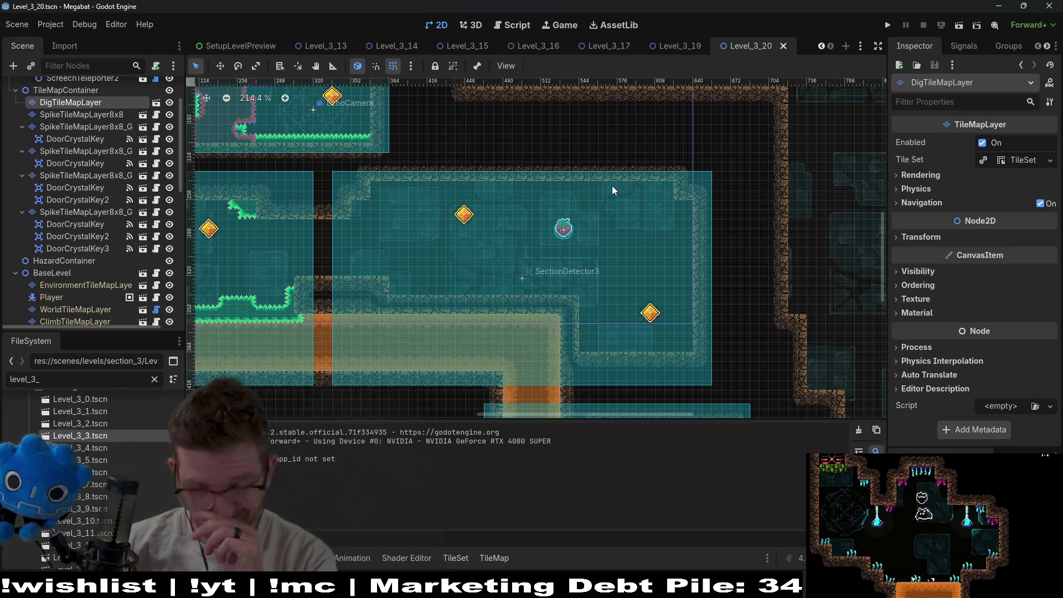
- Pan around the Level_3_20 viewport to survey its sections, dig tile areas and crystal keys
scroll(637, 312, "down", 3)
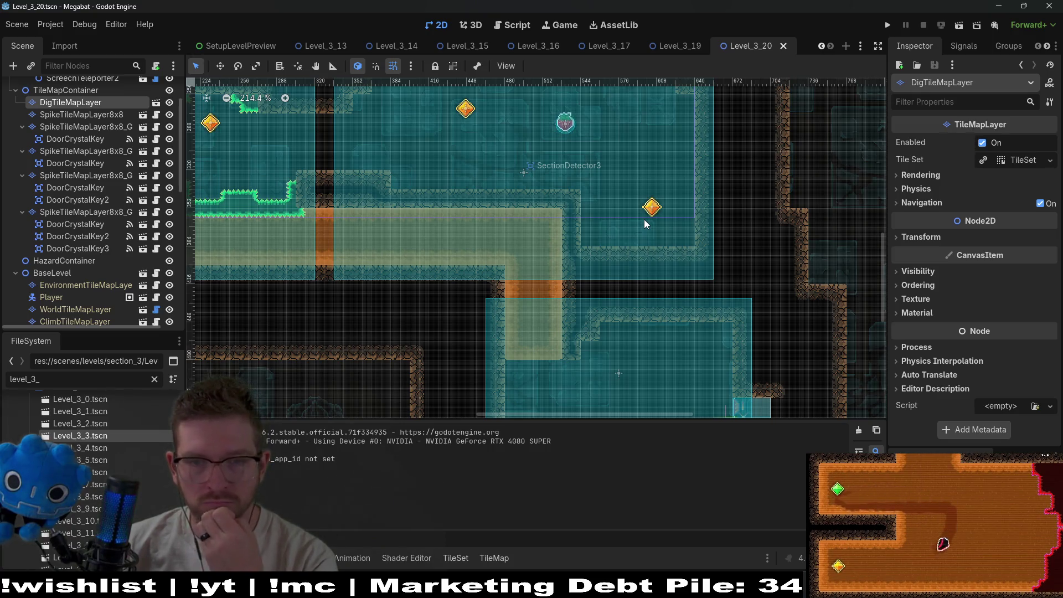
scroll(584, 238, "left", 8)
scroll(662, 238, "up", 2)
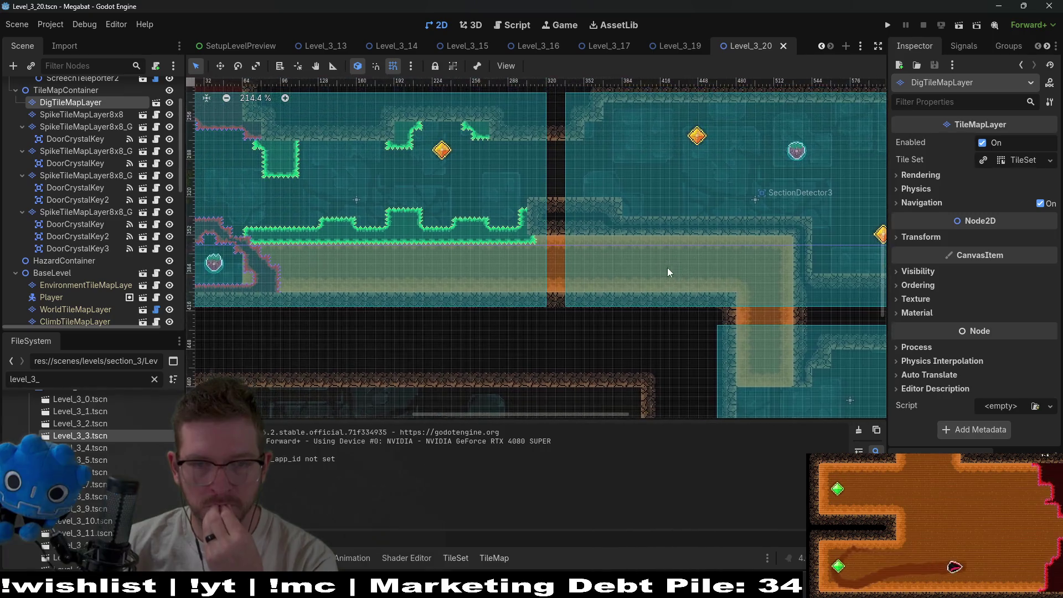
scroll(715, 269, "down", 2)
scroll(722, 239, "right", 4)
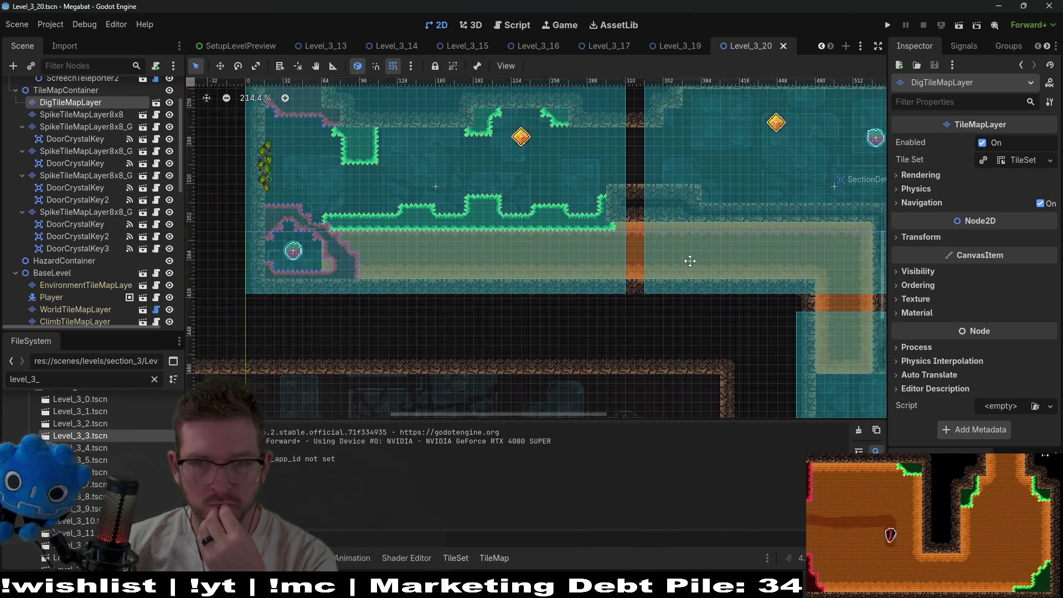
scroll(618, 247, "down", 1)
scroll(660, 256, "right", 2)
scroll(660, 256, "down", 1)
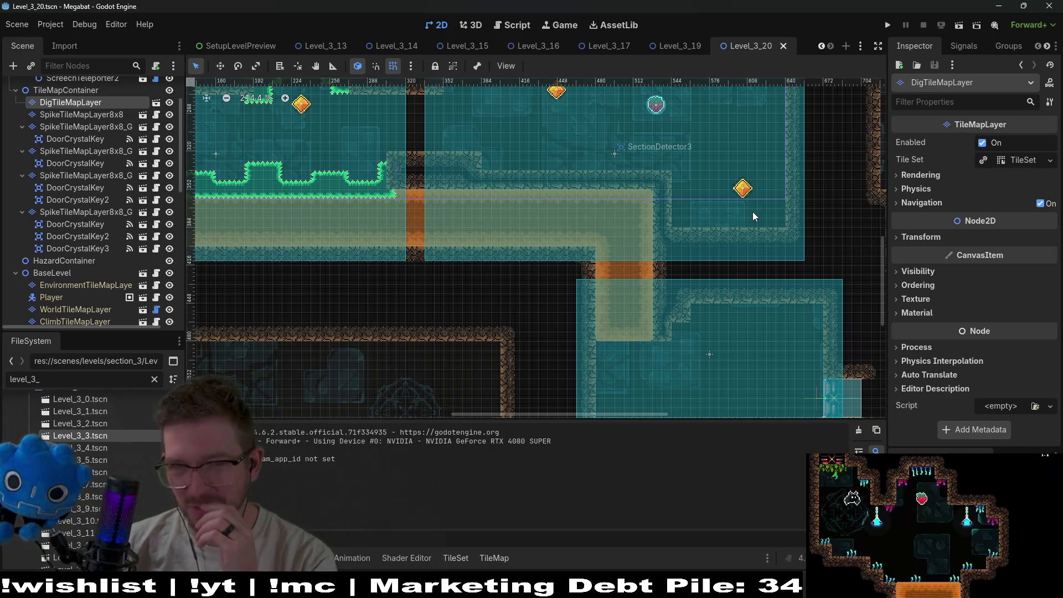
scroll(755, 214, "right", 1)
scroll(754, 213, "up", 1)
scroll(745, 243, "right", 1)
scroll(745, 243, "up", 1)
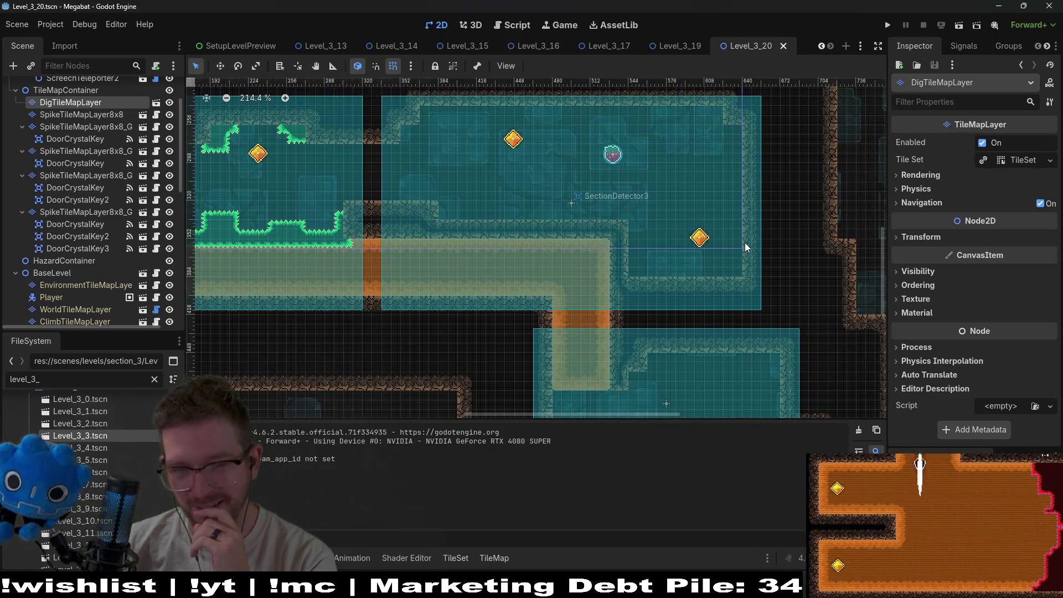
scroll(88, 188, "up", 2)
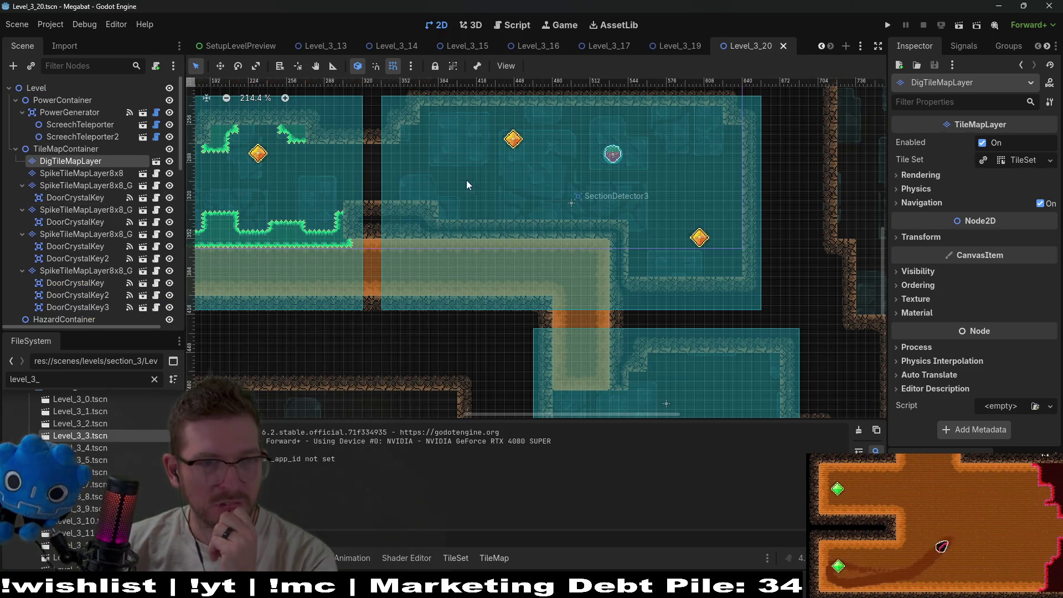
scroll(307, 234, "left", 6)
scroll(307, 234, "up", 2)
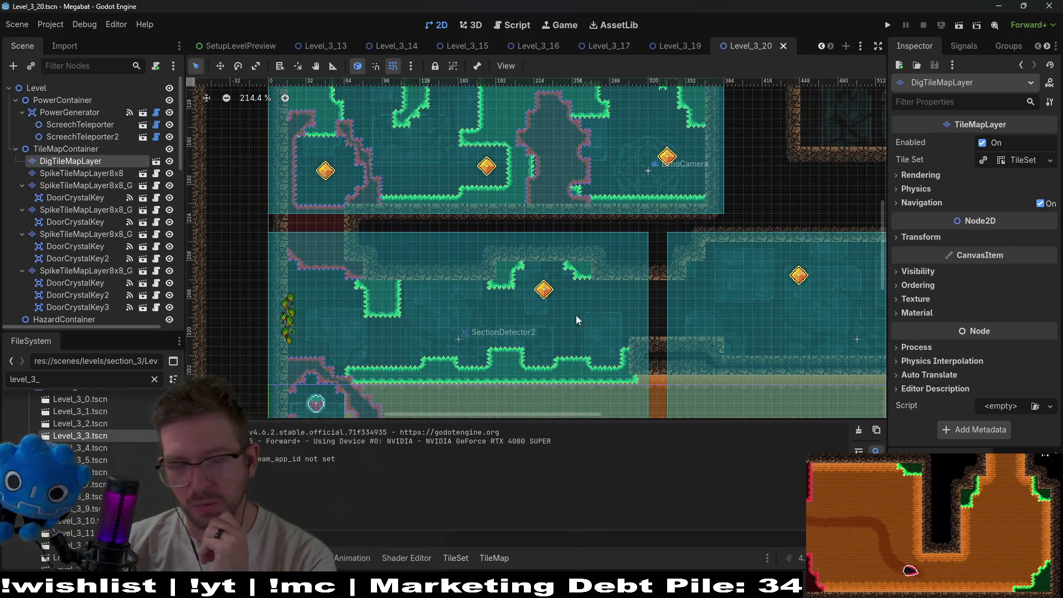
scroll(609, 315, "right", 5)
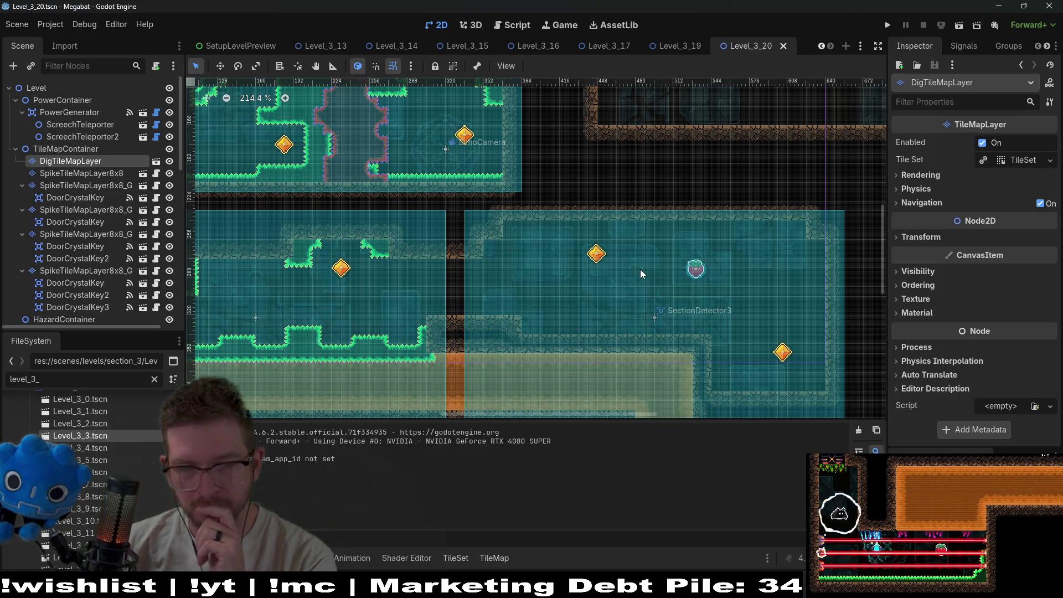
- Zoom the 2D viewport out to 100%, showing the SectionDetector3 room and the tunnel to the chamber below
scroll(749, 290, "up", 2)
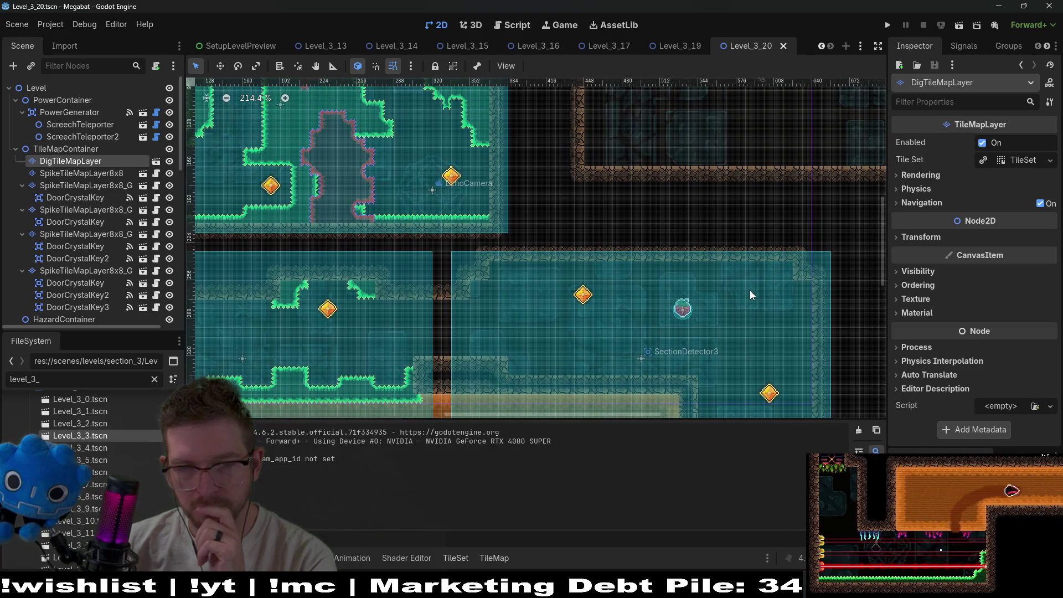
scroll(753, 221, "down", 3)
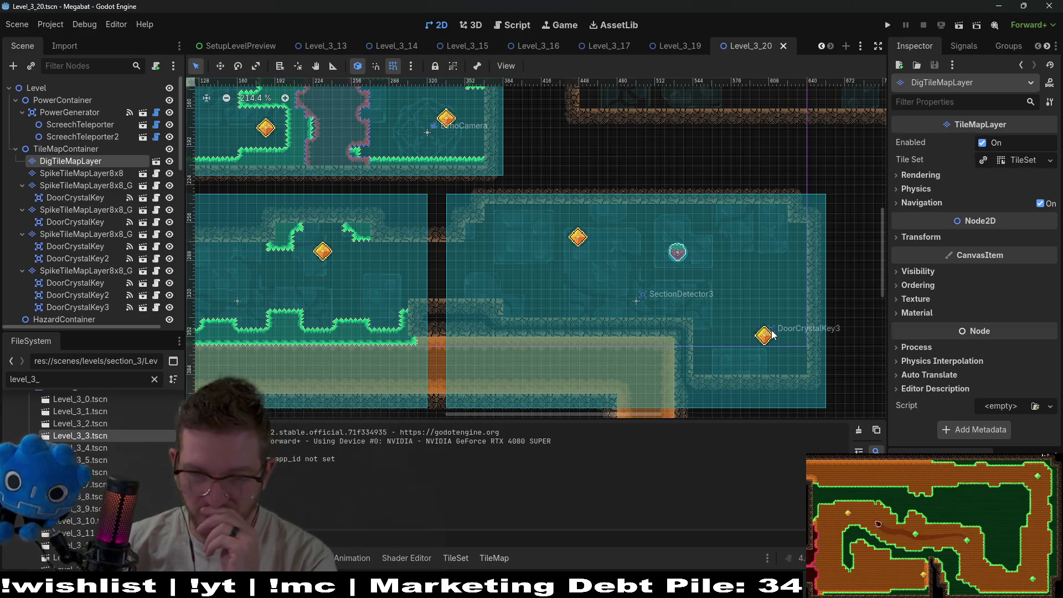
scroll(757, 304, "down", 2)
scroll(671, 308, "right", 3)
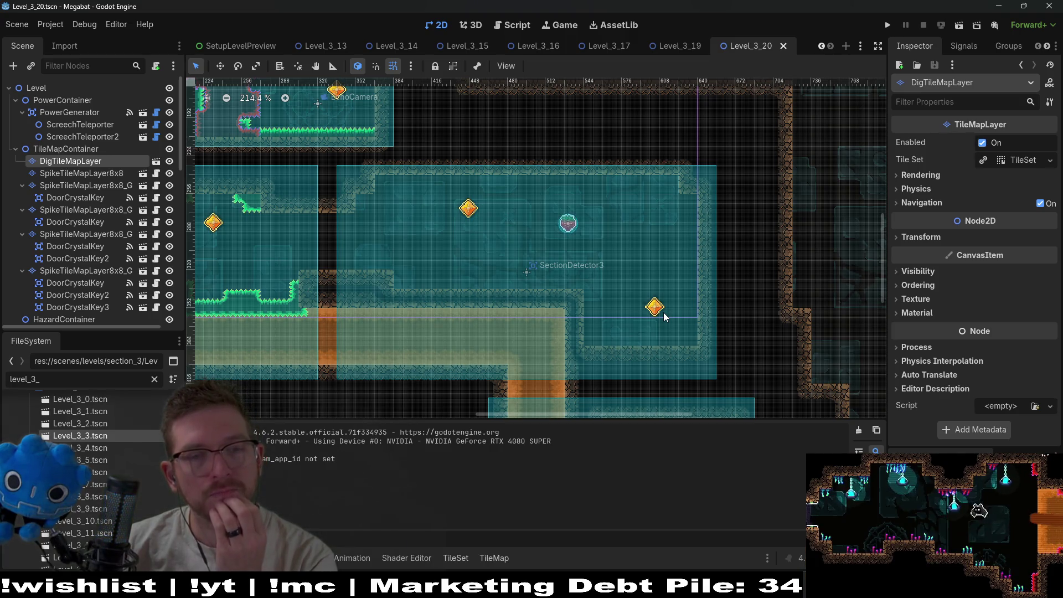
scroll(657, 312, "up", 2)
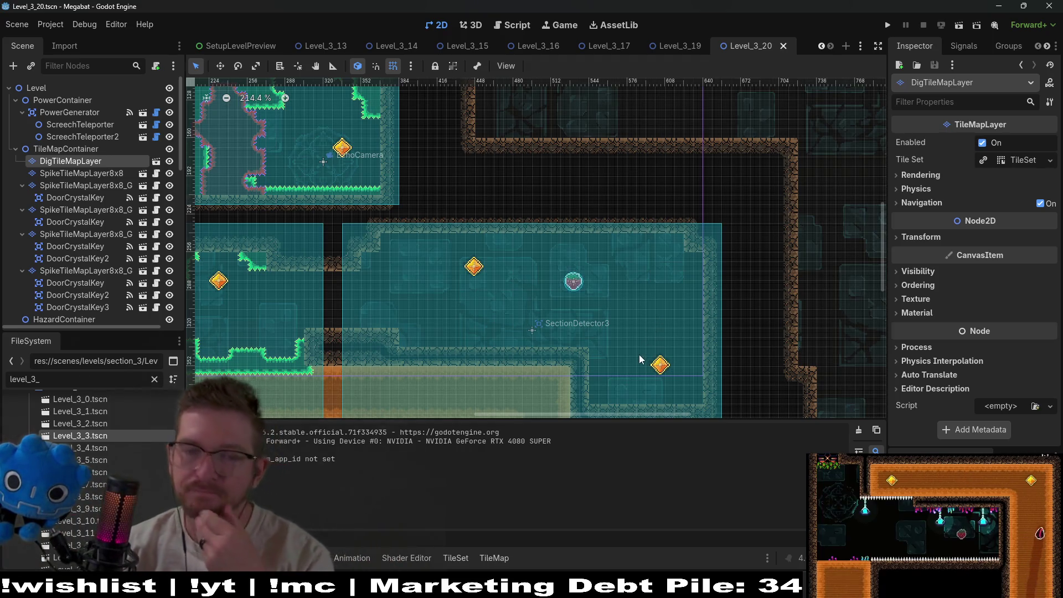
scroll(606, 267, "down", 3)
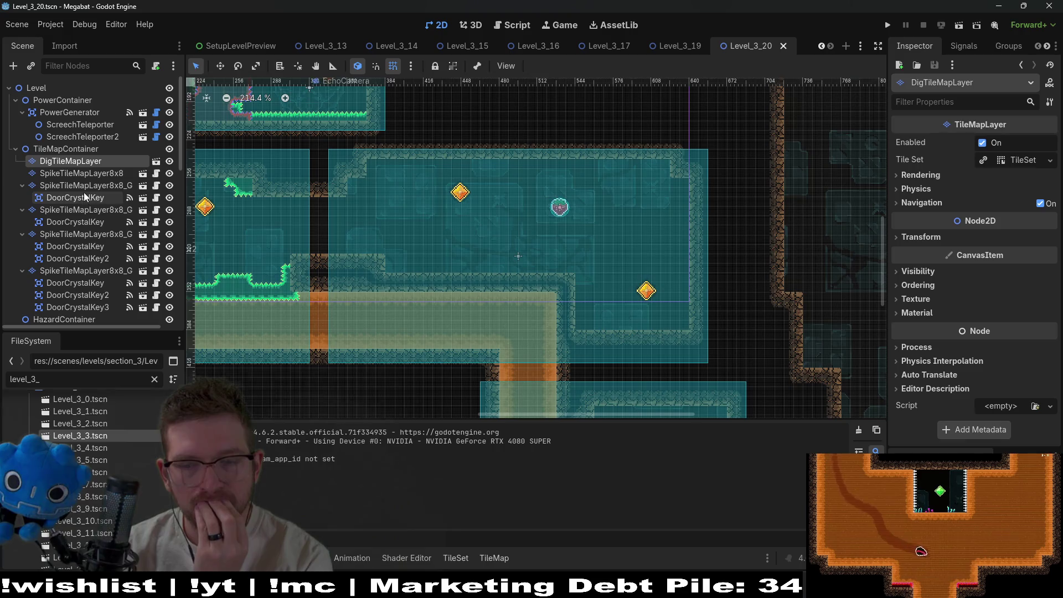
scroll(559, 264, "down", 12)
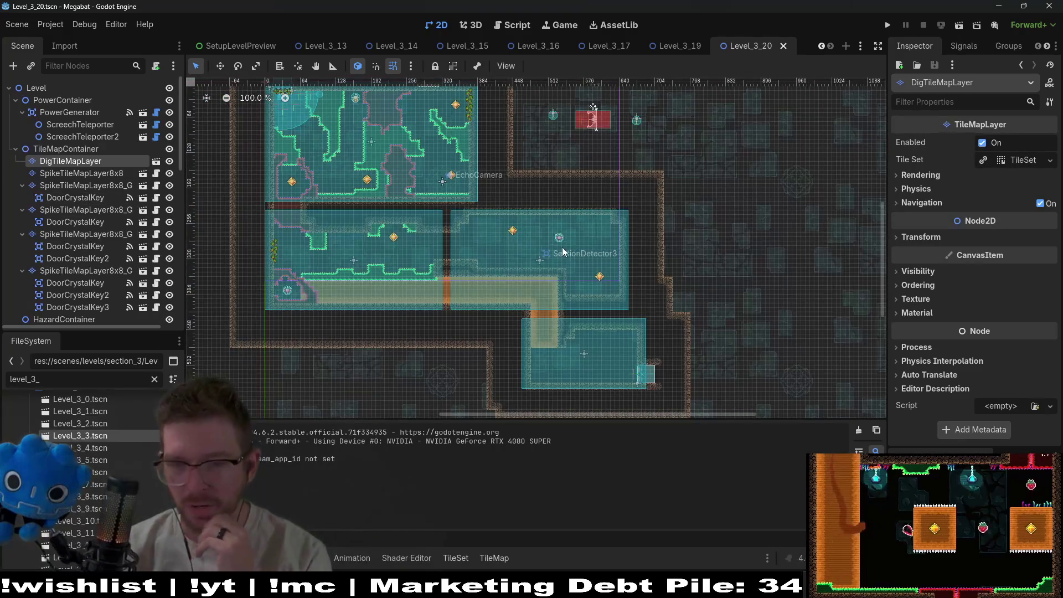